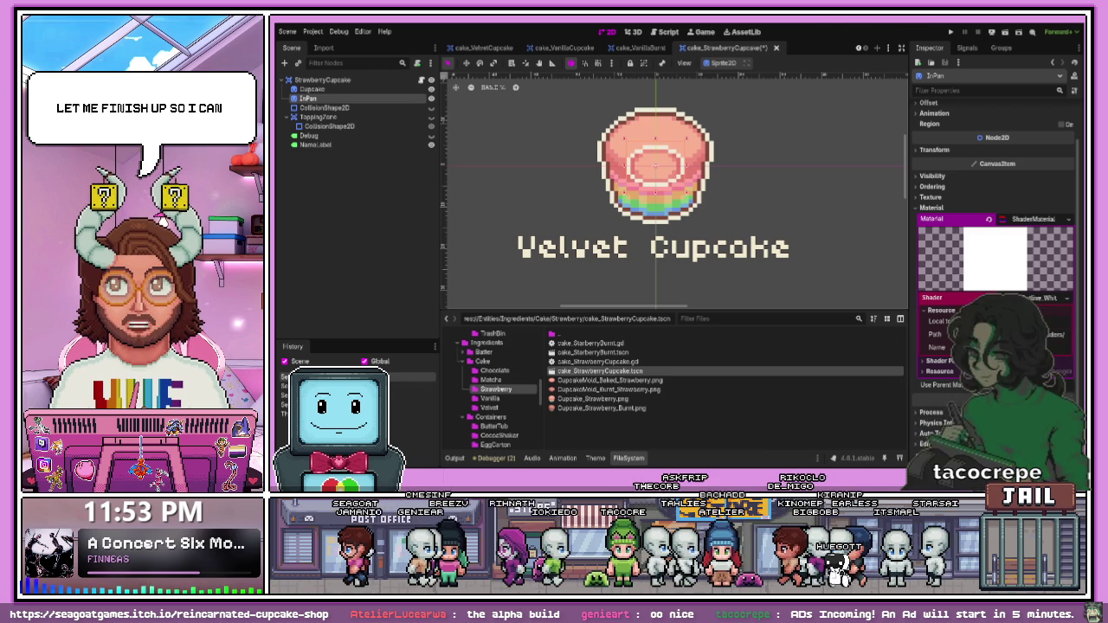
Step: Leave Godot for a browser window on twitch.tv and open the recommended live art stream
key("alt+Tab")
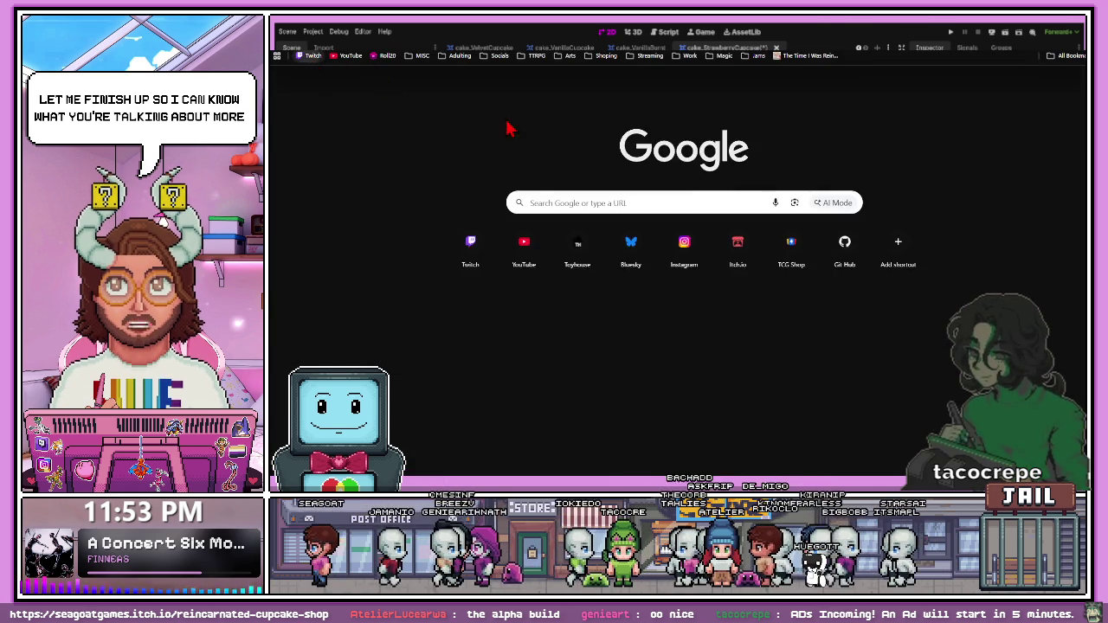
key("Return")
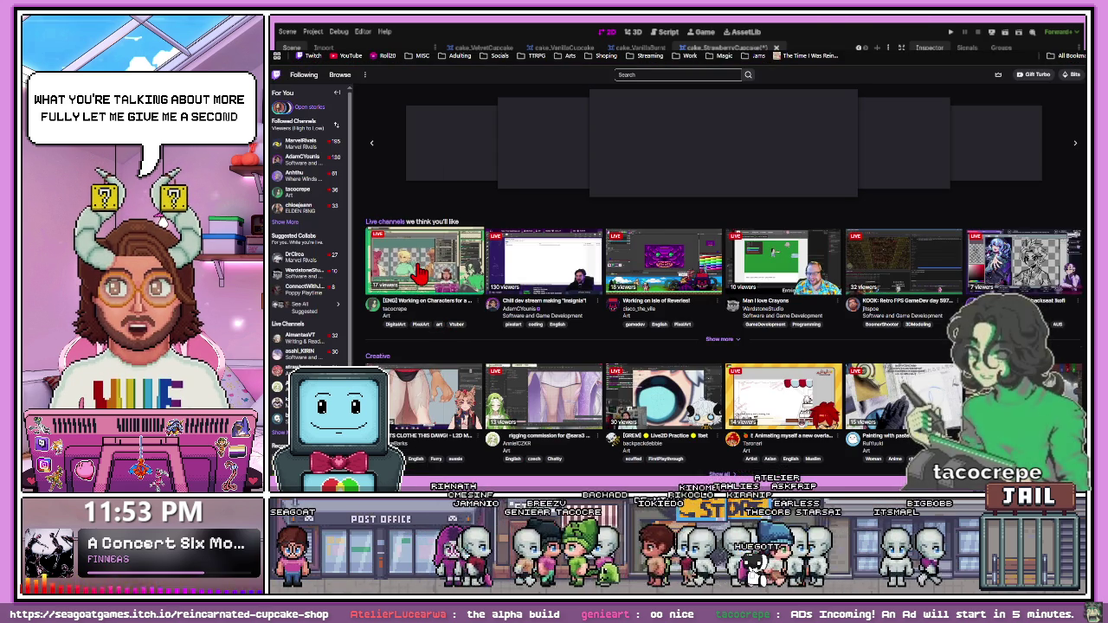
left_click(419, 274)
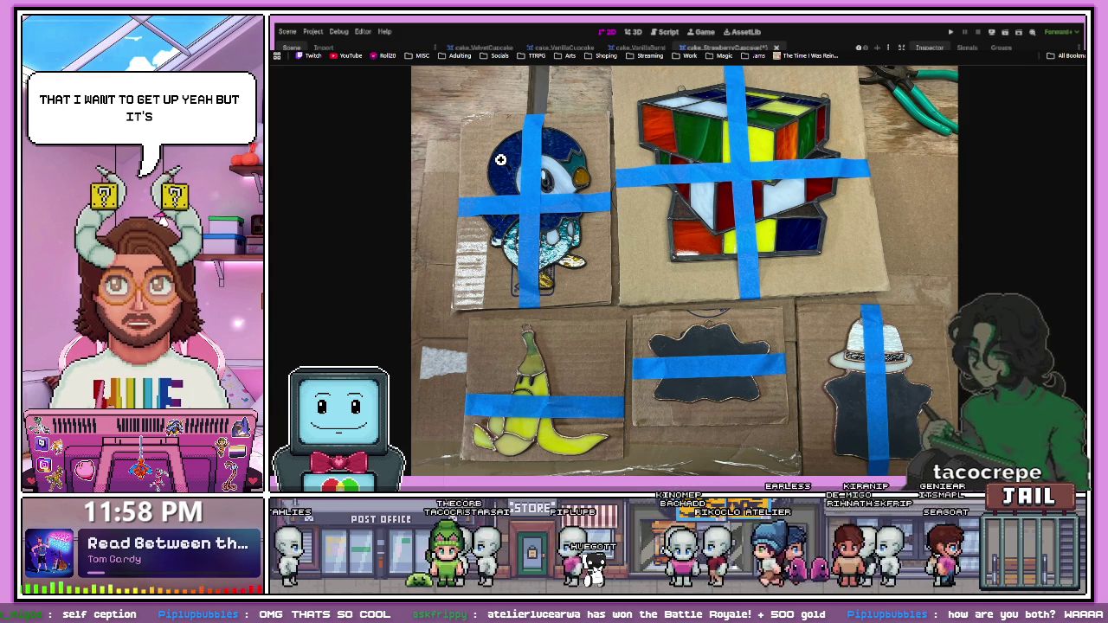
Step: Zoom into the stained-glass photo around the Piplup and Rubik's cube pieces
left_click(501, 159)
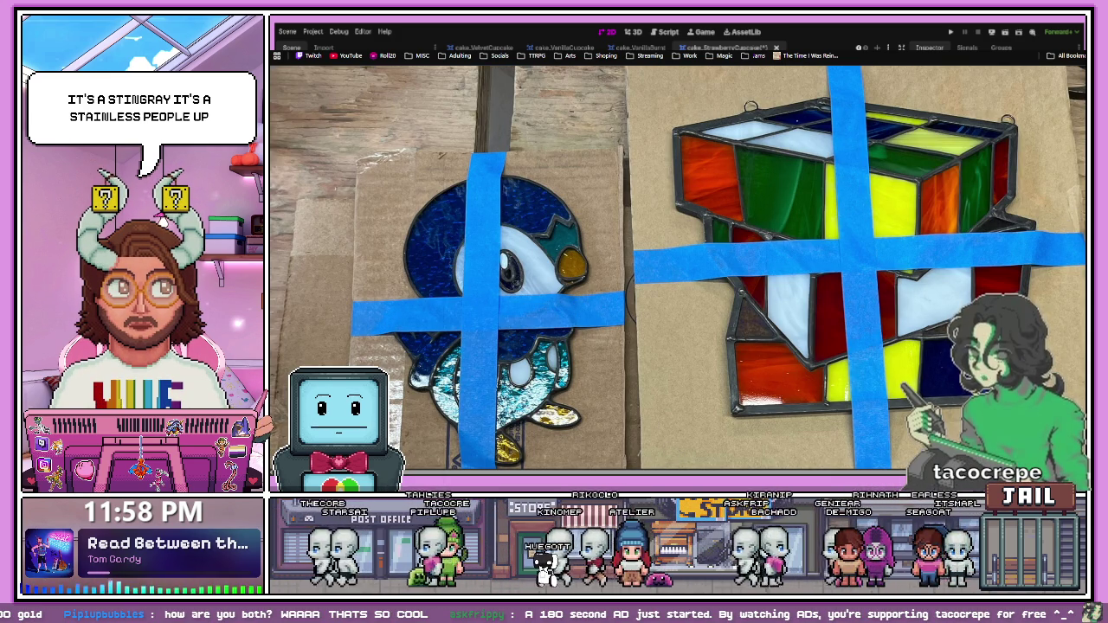
scroll(1067, 224, "down", 2)
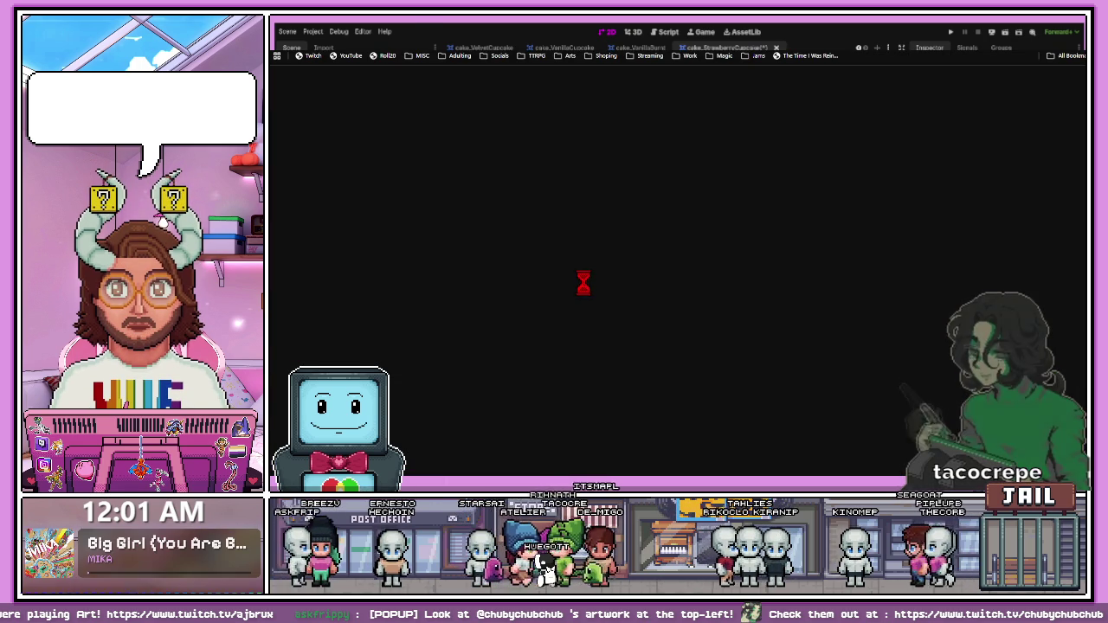
Step: Return to the Velvet Cupcake scene and drag the FileSystem splitter to resize the bottom panel
key("ctrl+w")
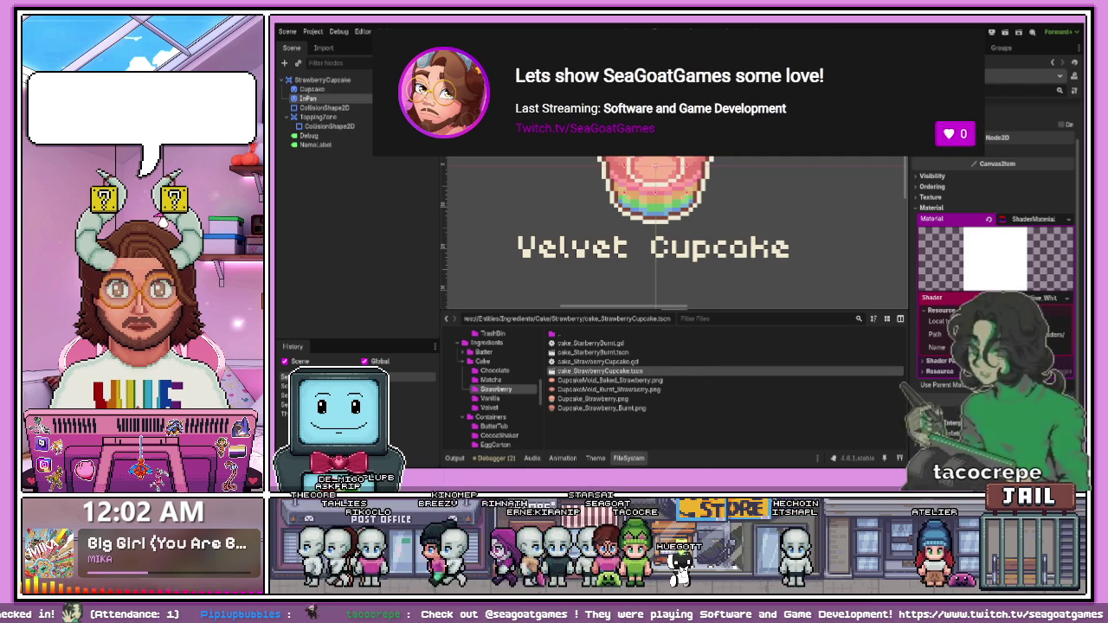
left_click_drag(630, 307, 630, 321)
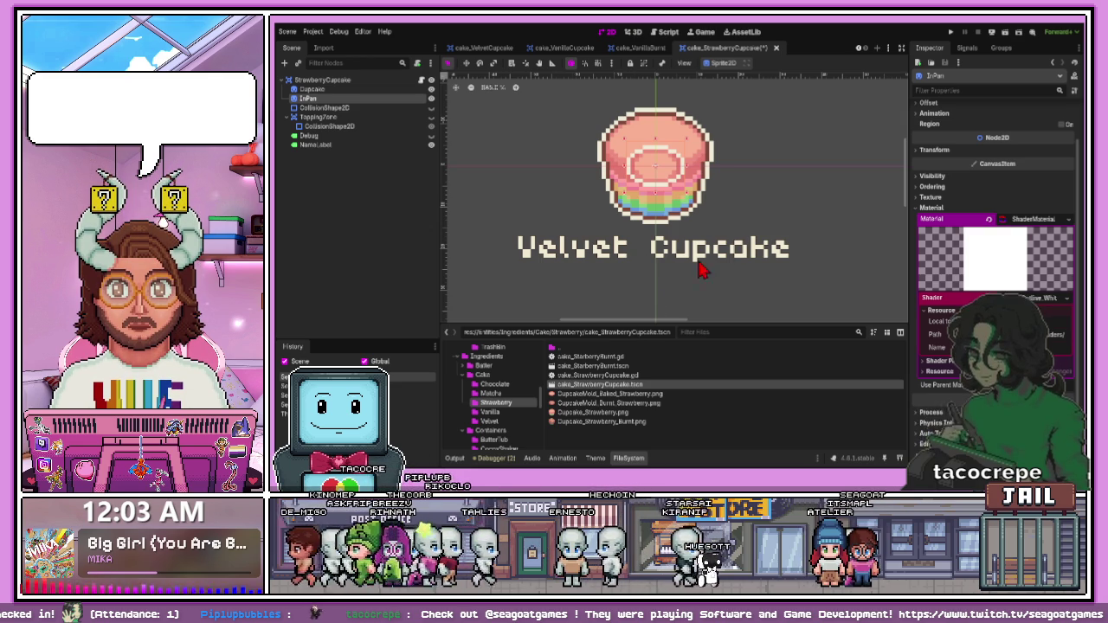
left_click(781, 245)
Step: Save the StrawberryCupcake scene with Ctrl+S and zoom the viewport onto the 'Velvet Cupcake' label
right_click(757, 283)
key("Escape")
key("ctrl+s")
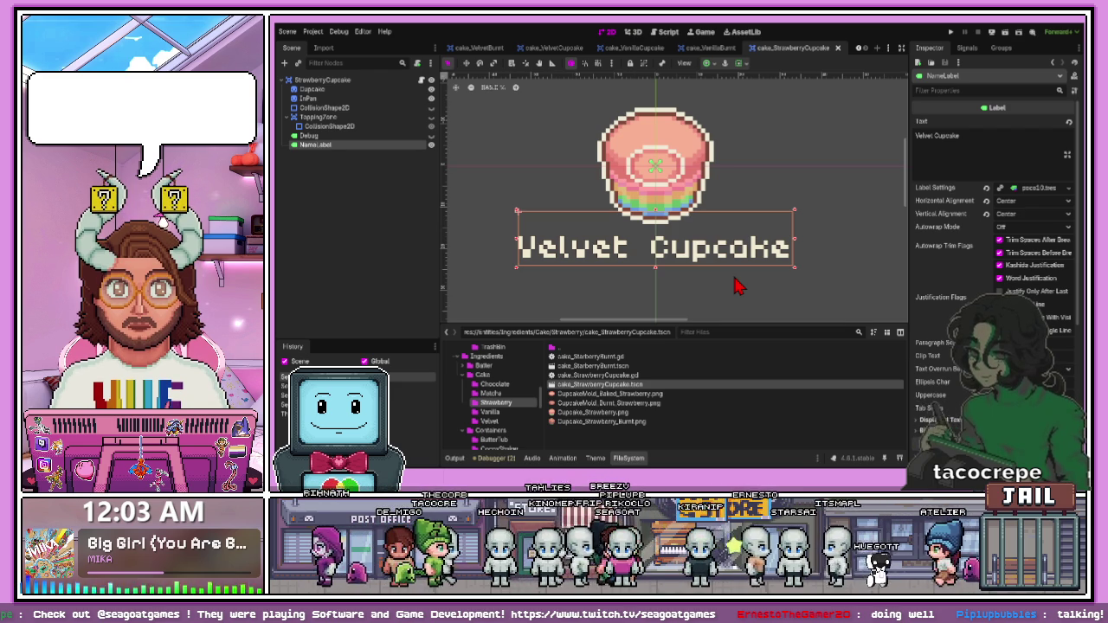
scroll(725, 289, "up", 2)
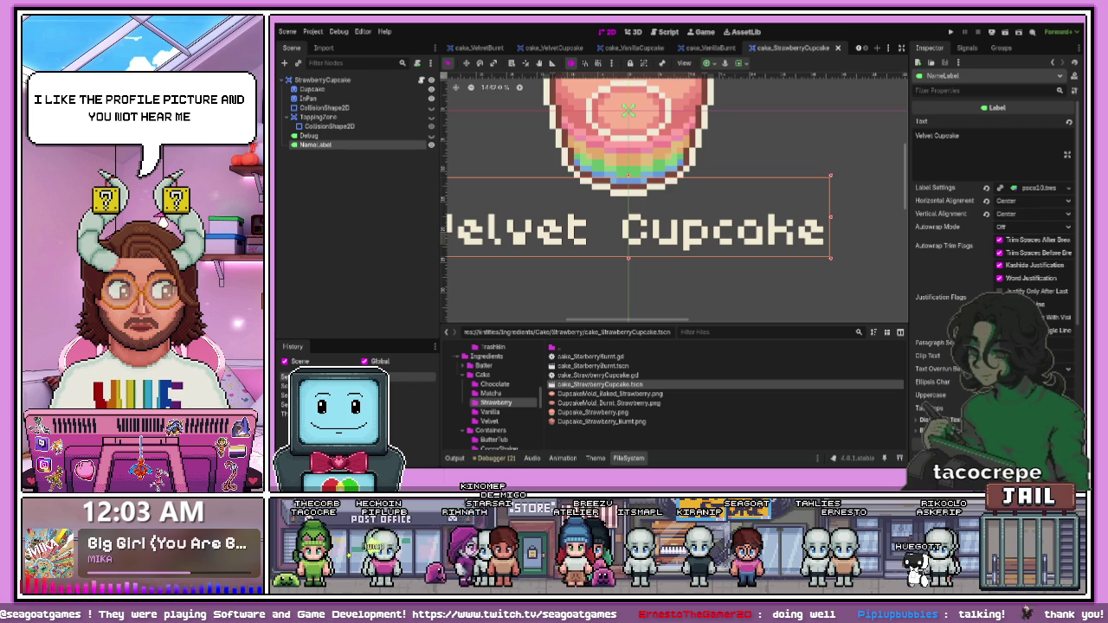
scroll(601, 203, "down", 3)
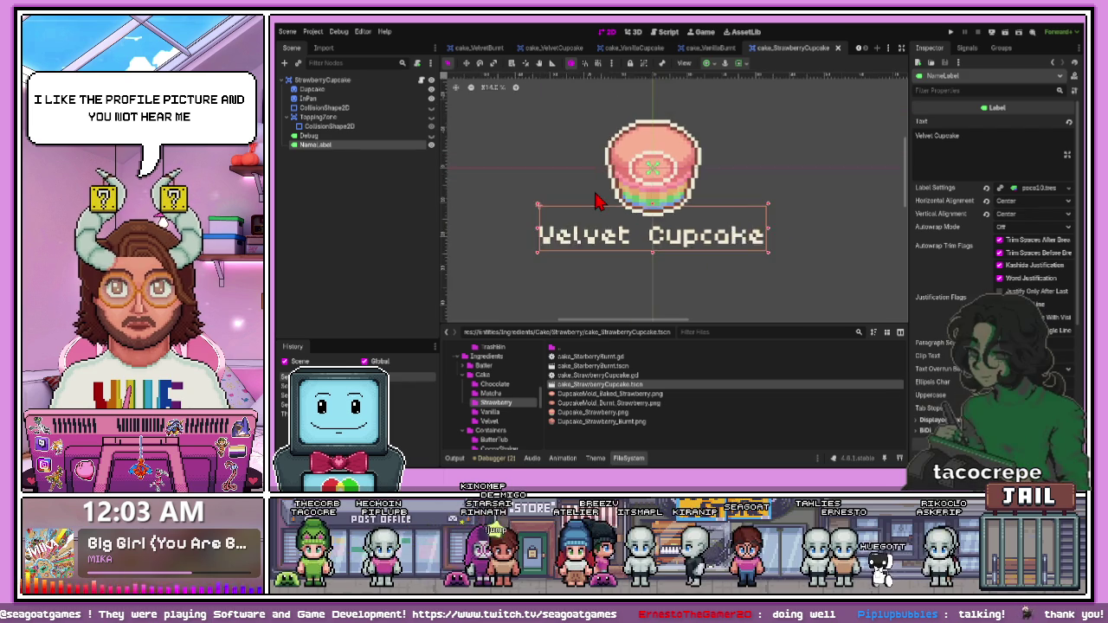
scroll(601, 202, "up", 2)
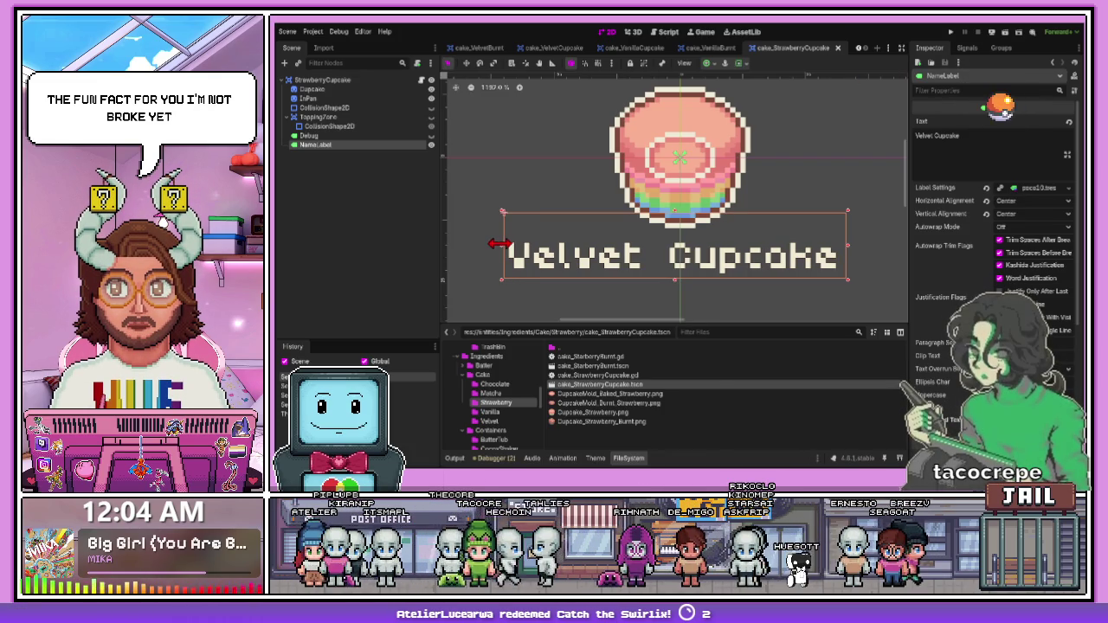
Step: Center the 'Velvet Cupcake' title box under the sprite, then enlarge MuseScore's Space Theme score view
left_click_drag(512, 246, 505, 247)
left_click_drag(640, 253, 641, 253)
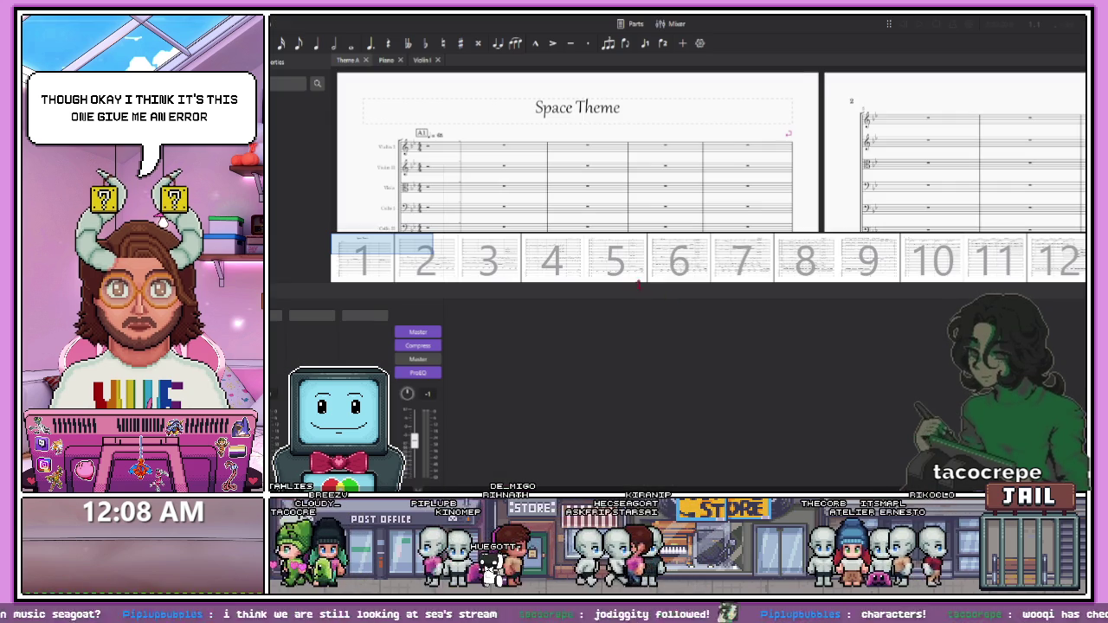
left_click_drag(639, 283, 613, 452)
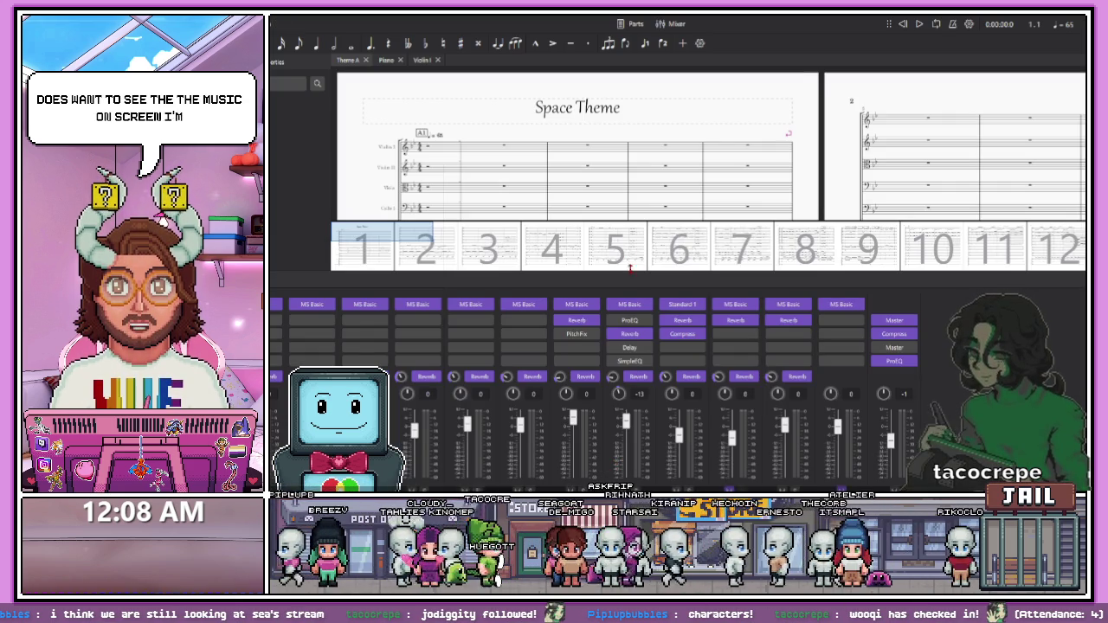
Step: Shrink the Mixer below the Space Theme score, play it, stop, and replay from the start
left_click_drag(631, 270, 635, 394)
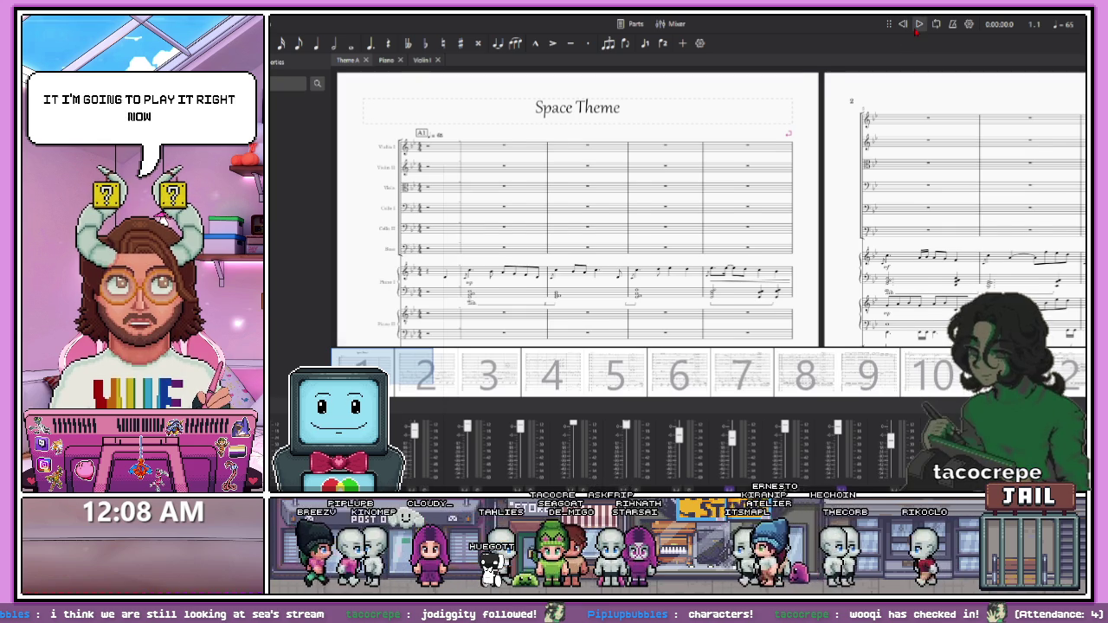
left_click(920, 25)
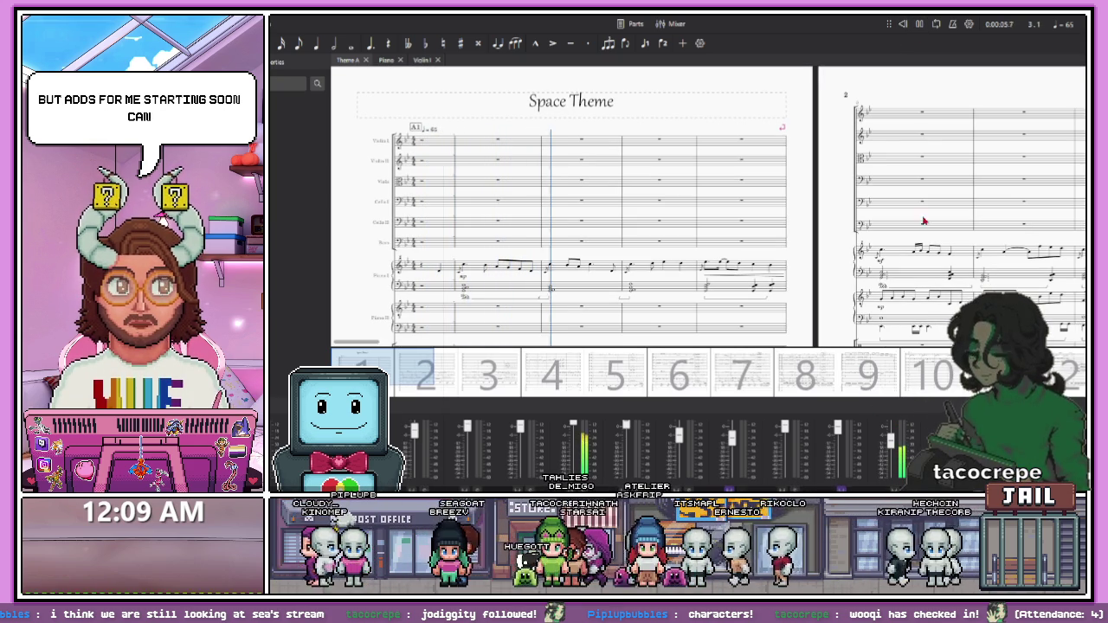
key("space")
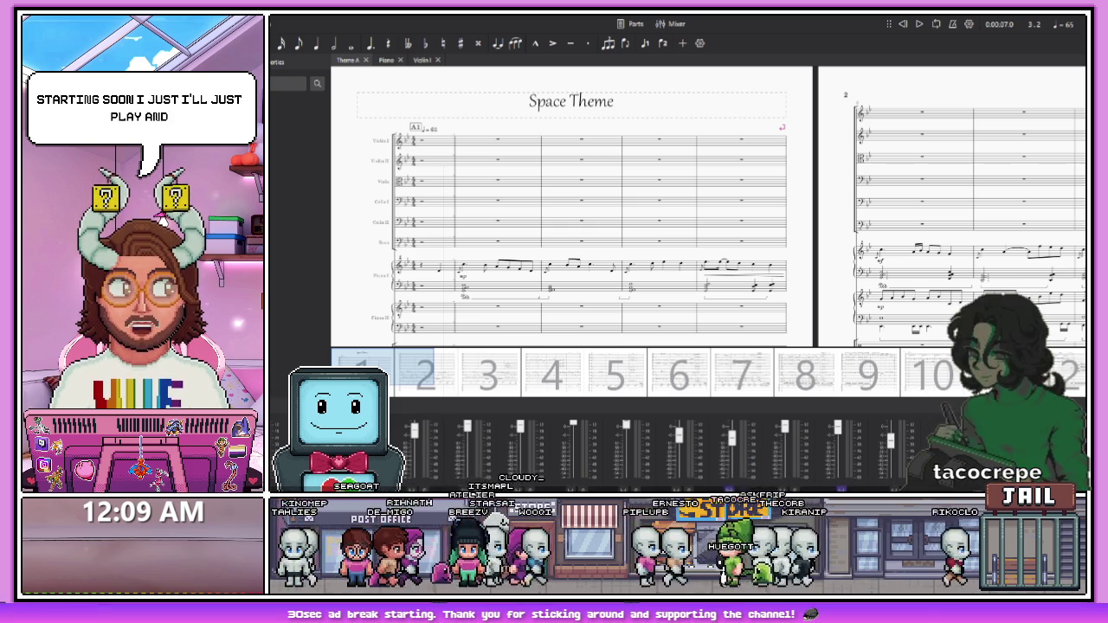
key("space")
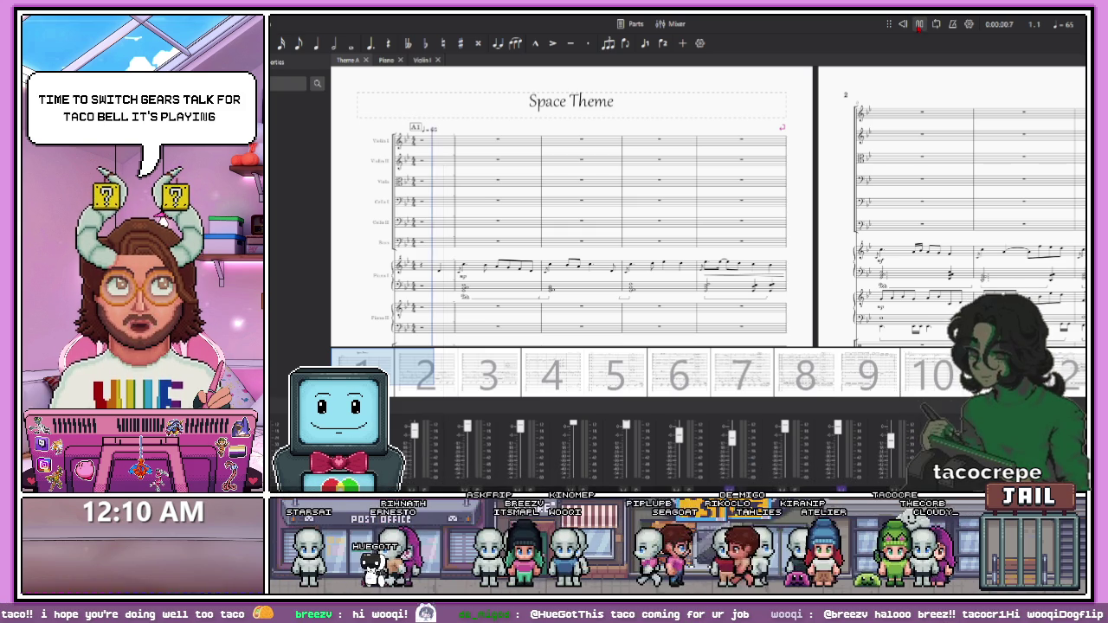
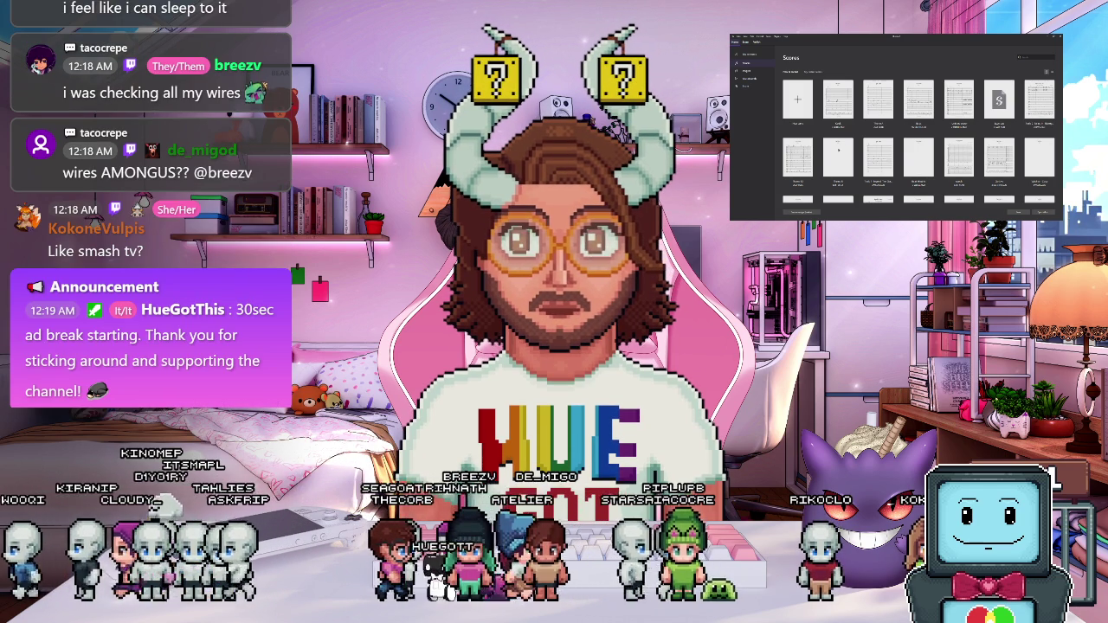
Step: Scroll down and back up over the Velvet Cupcake strawberry scene
scroll(918, 139, "down", 5)
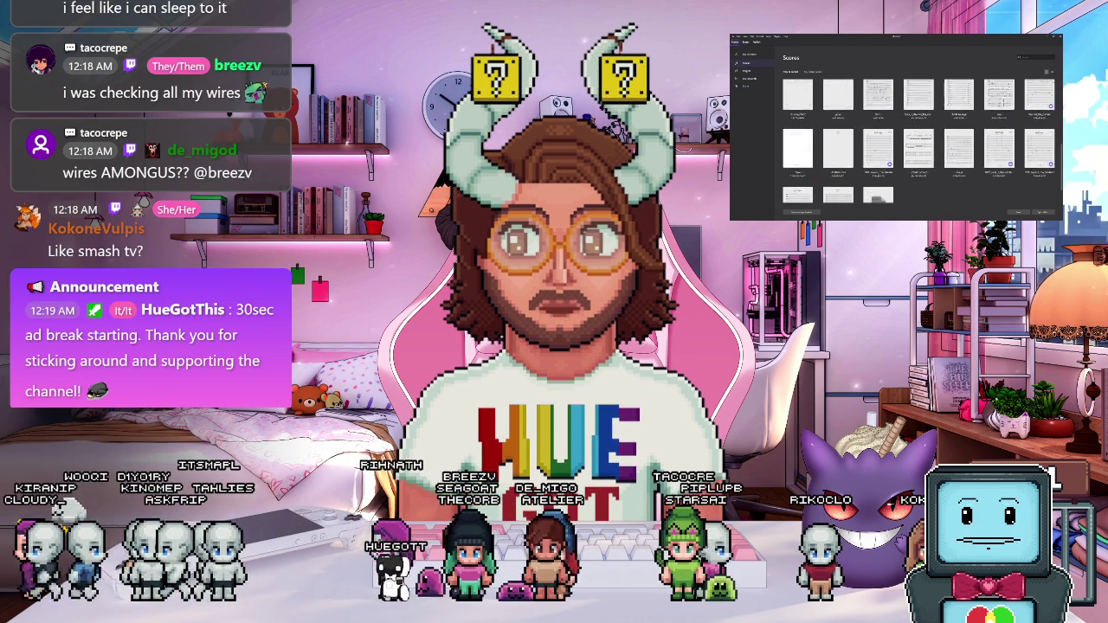
scroll(918, 138, "up", 5)
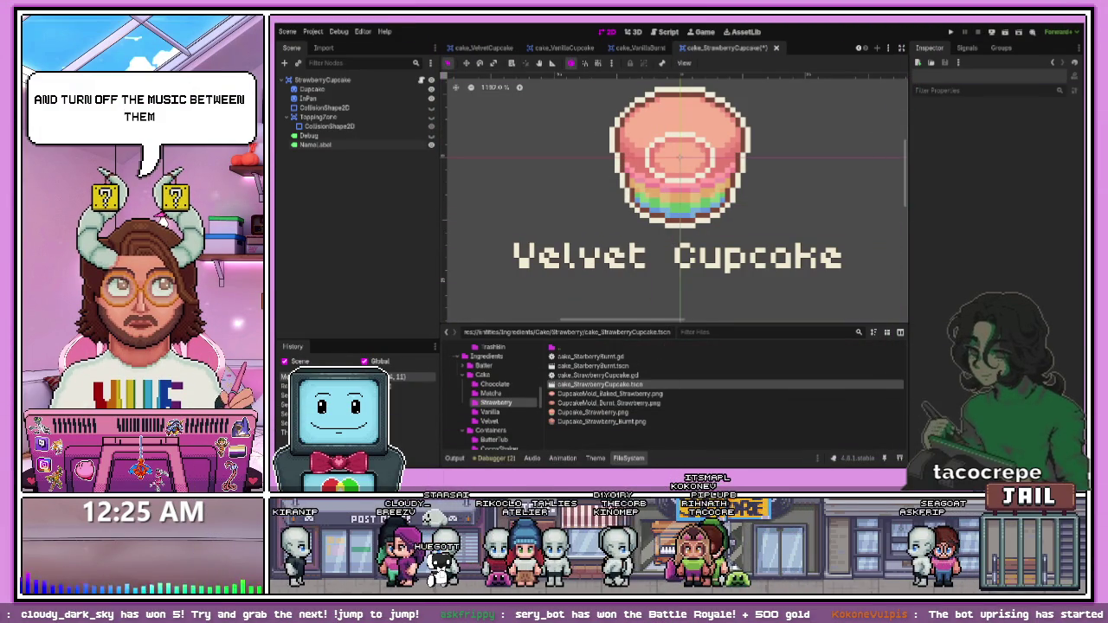
Step: Move the viewport/FileSystem splitter up so the strawberry cake folder's files are visible
scroll(606, 294, "down", 1)
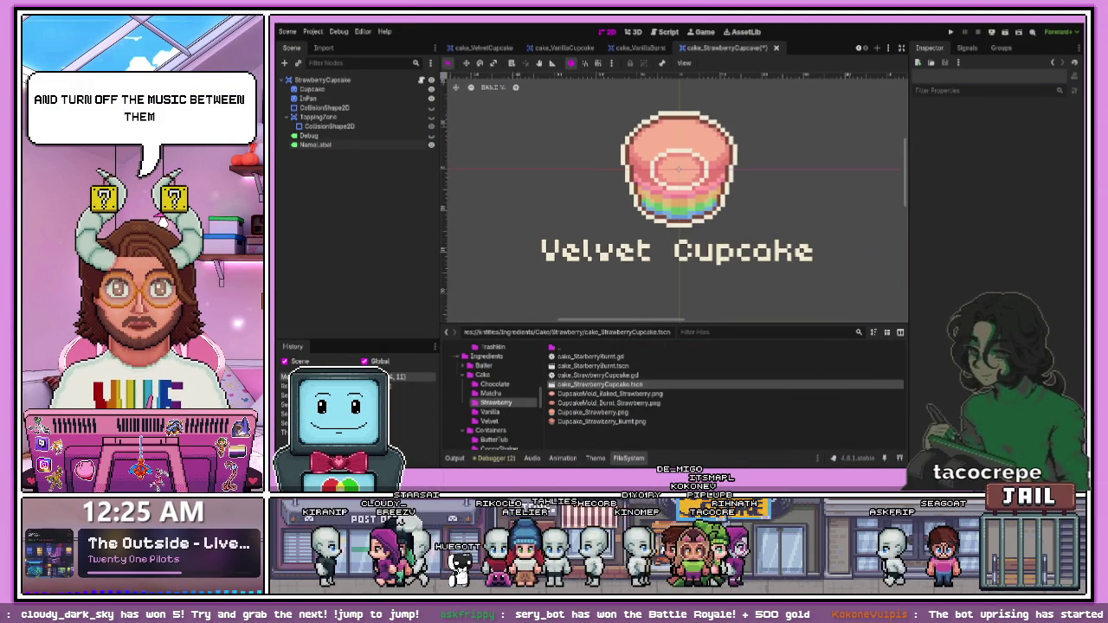
scroll(674, 184, "up", 1)
left_click(658, 277)
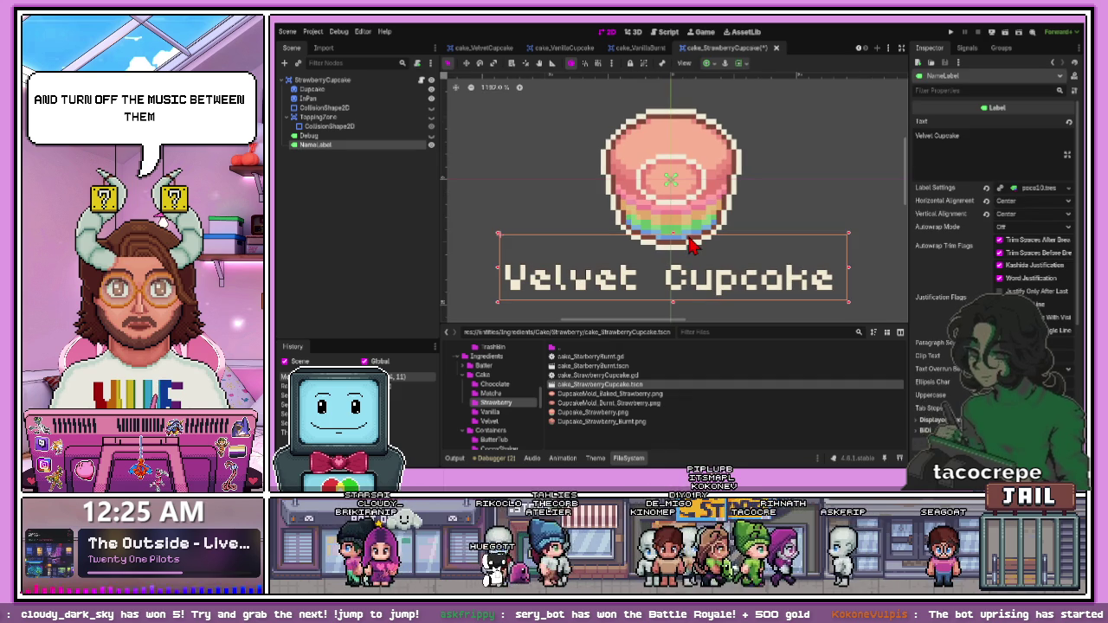
left_click_drag(667, 322, 669, 362)
scroll(676, 351, "down", 5)
scroll(679, 321, "up", 2)
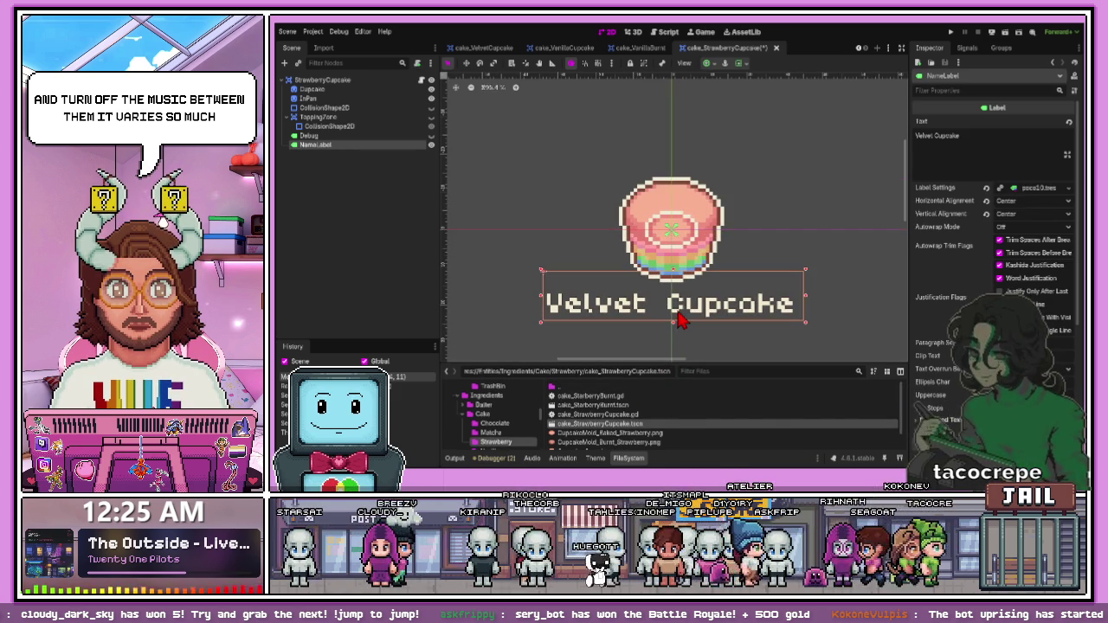
scroll(680, 321, "up", 2)
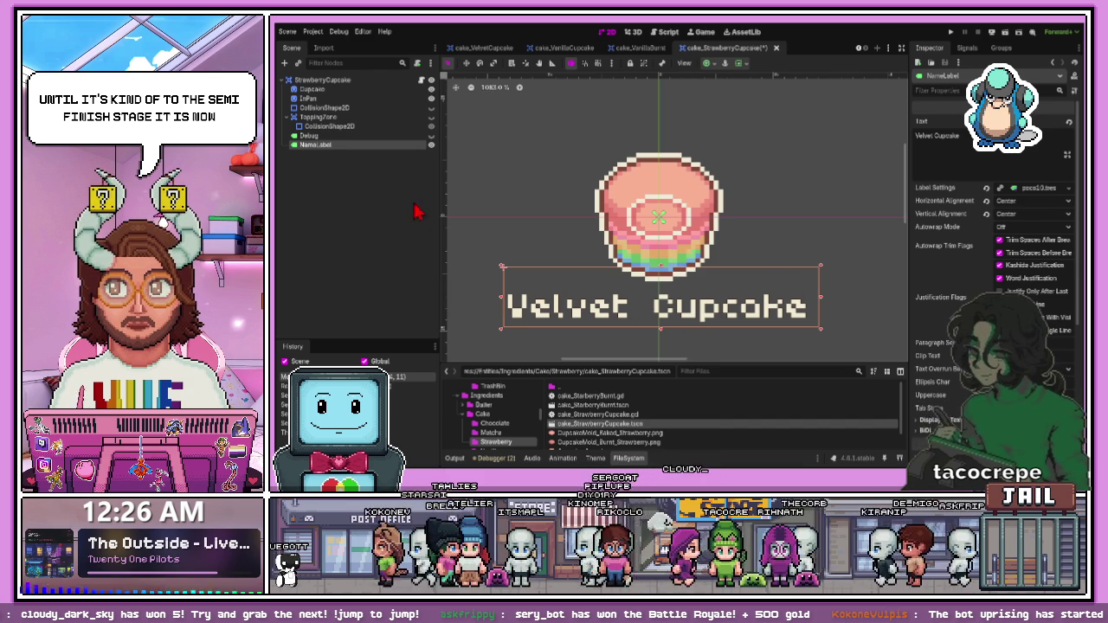
mouse_move(676, 362)
left_mouse_down()
mouse_move(673, 289)
mouse_move(673, 313)
left_mouse_up()
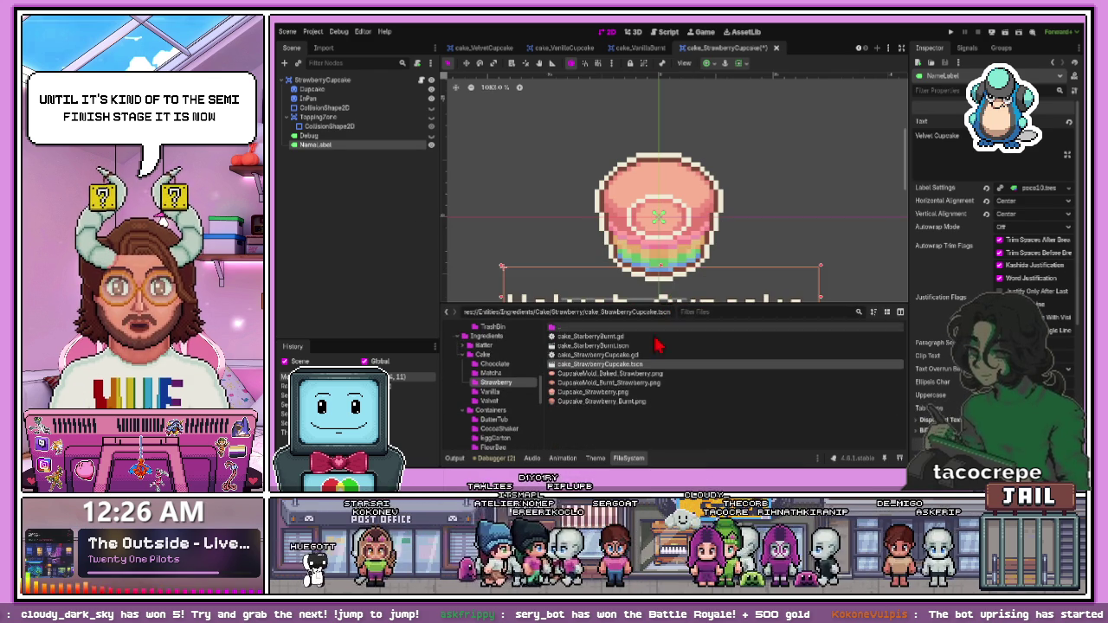
Step: Open cake_StarberryBurnt.tscn and paste in NameLabel copied from the strawberry cupcake scene
double_click(602, 346)
left_click(583, 197)
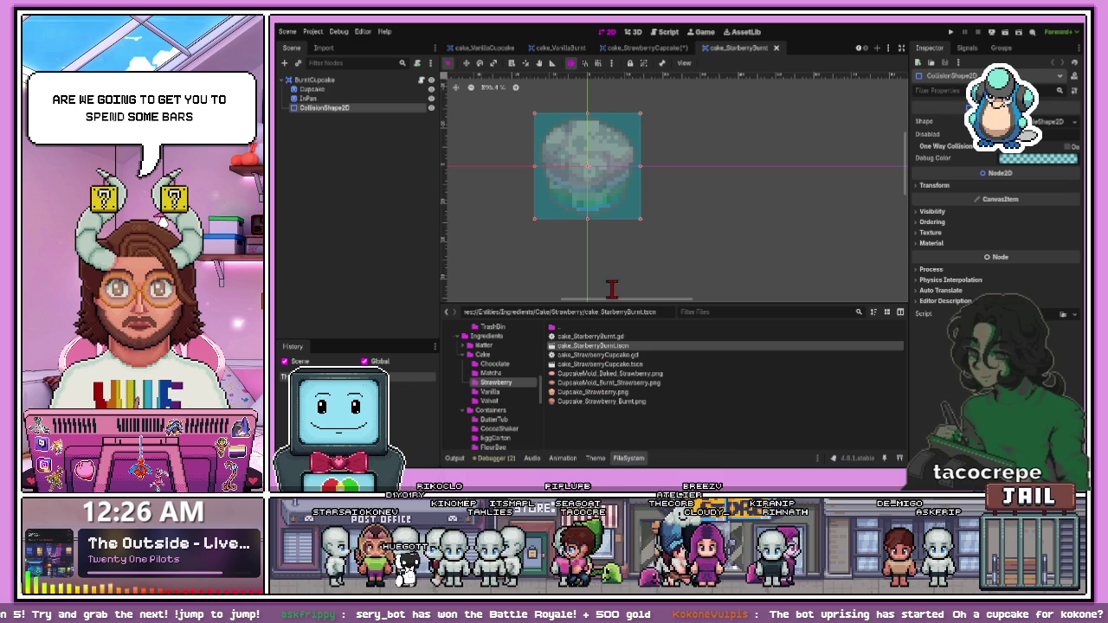
left_click(653, 49)
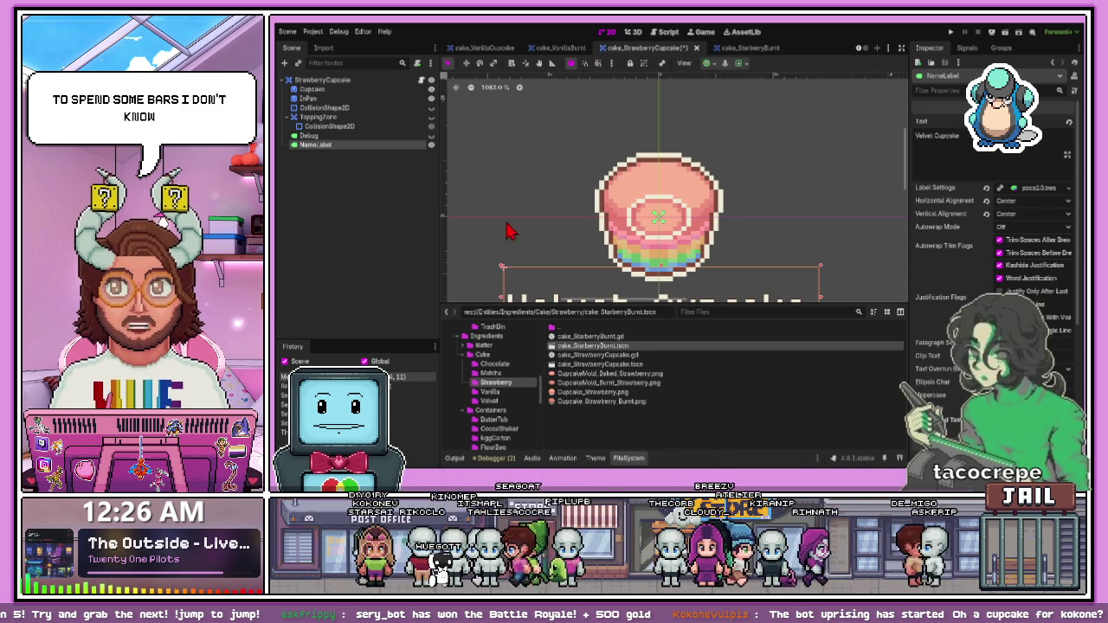
left_click(362, 155)
left_click(360, 147)
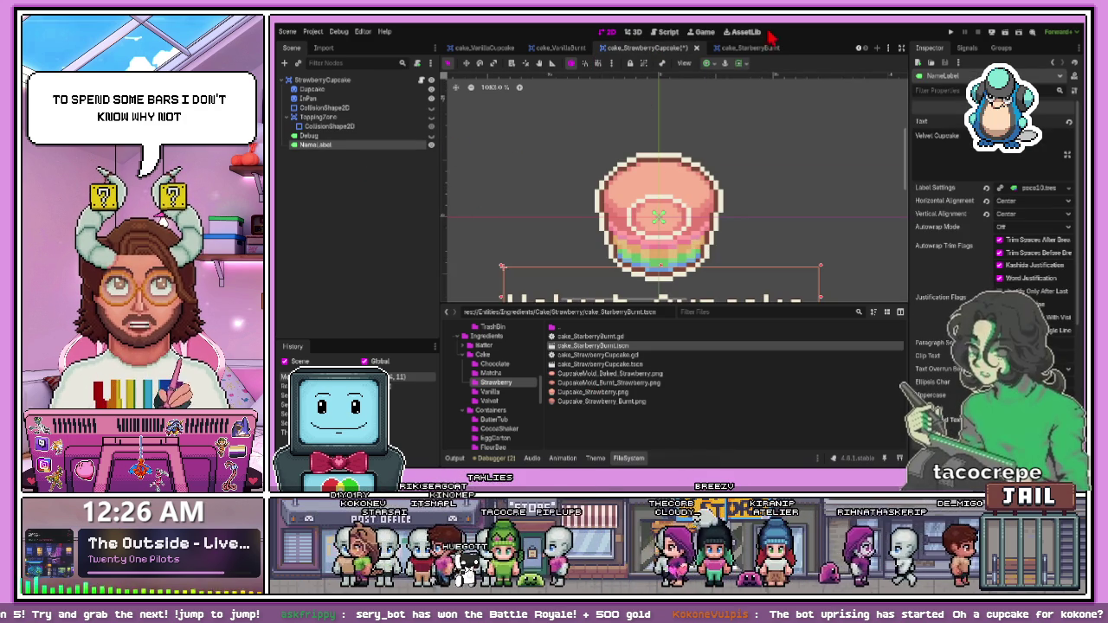
left_click(741, 49)
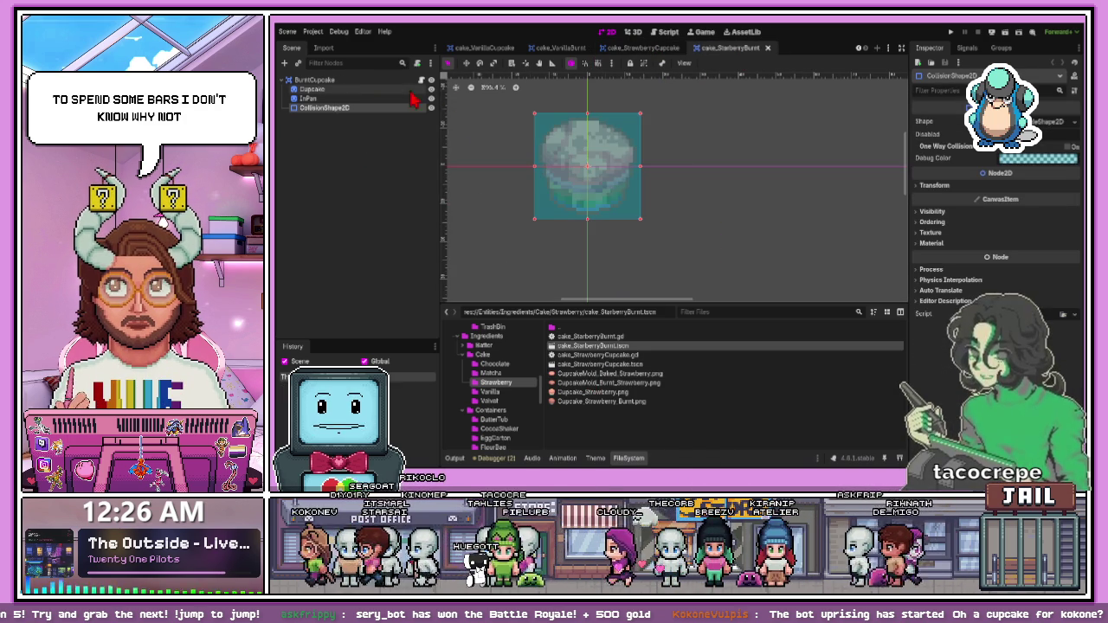
left_click(390, 116)
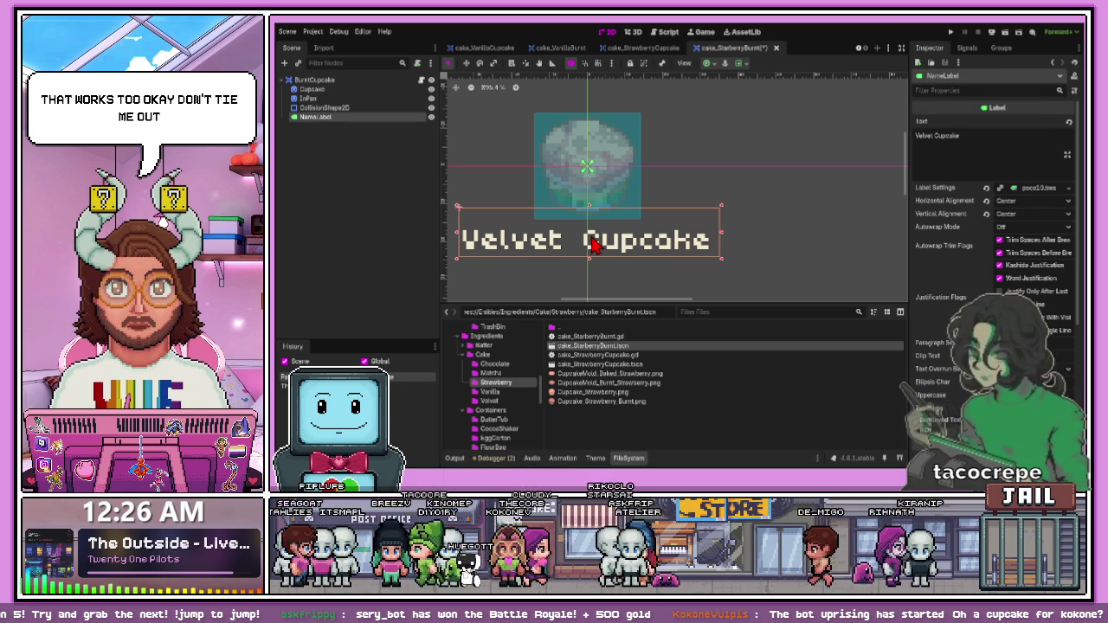
Step: Change the pasted label's text to 'Burnt' and move it above the cupcake
scroll(572, 198, "down", 2)
scroll(554, 203, "up", 3)
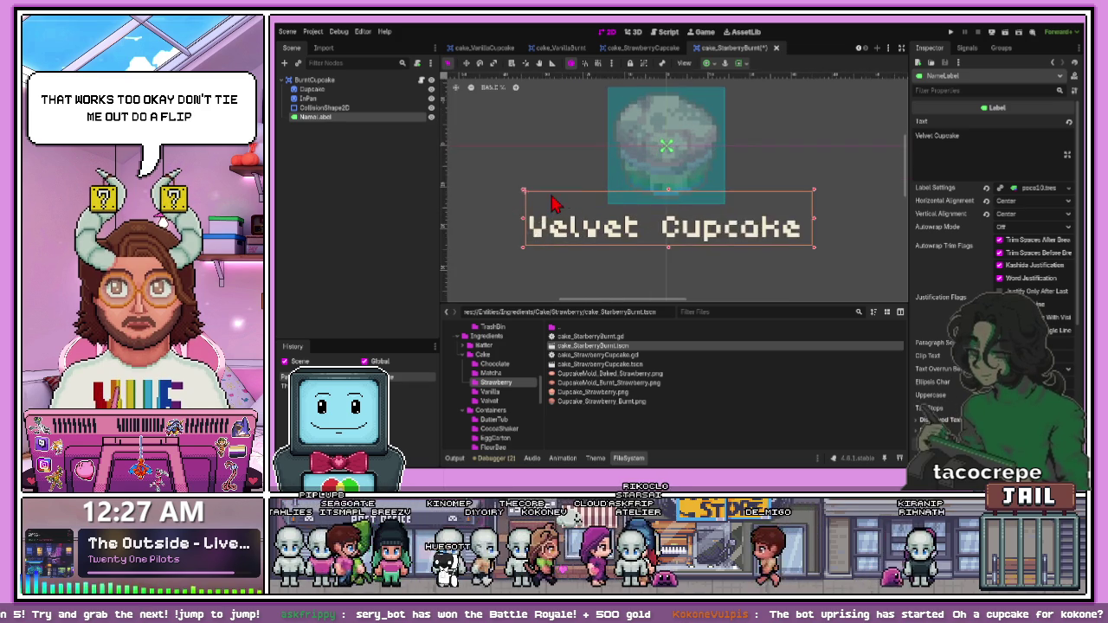
scroll(651, 201, "up", 2)
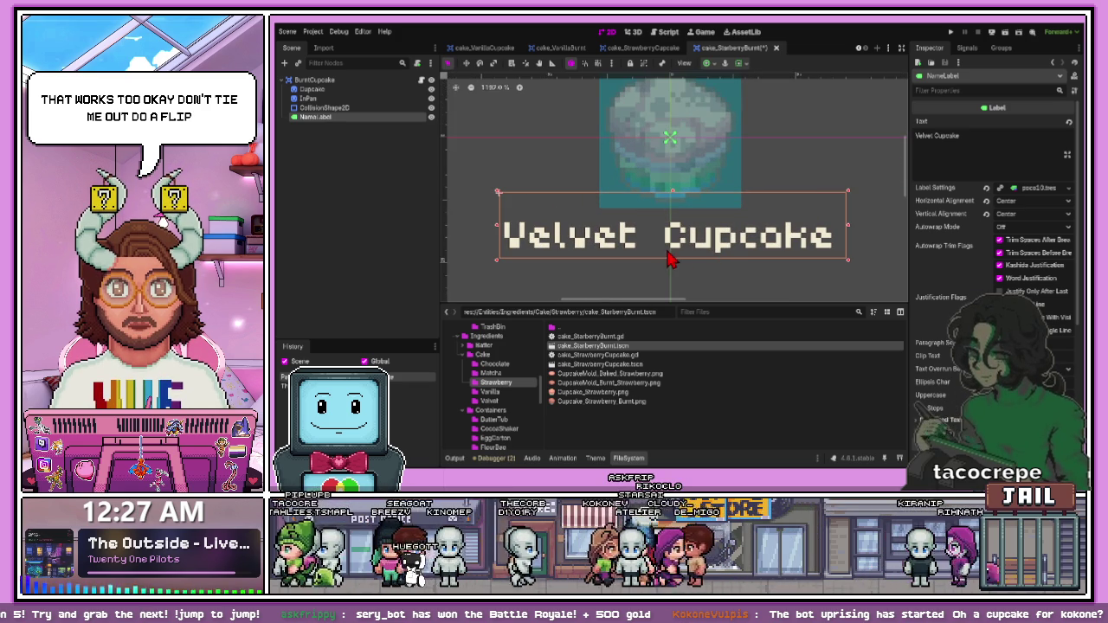
left_click_drag(958, 139, 889, 135)
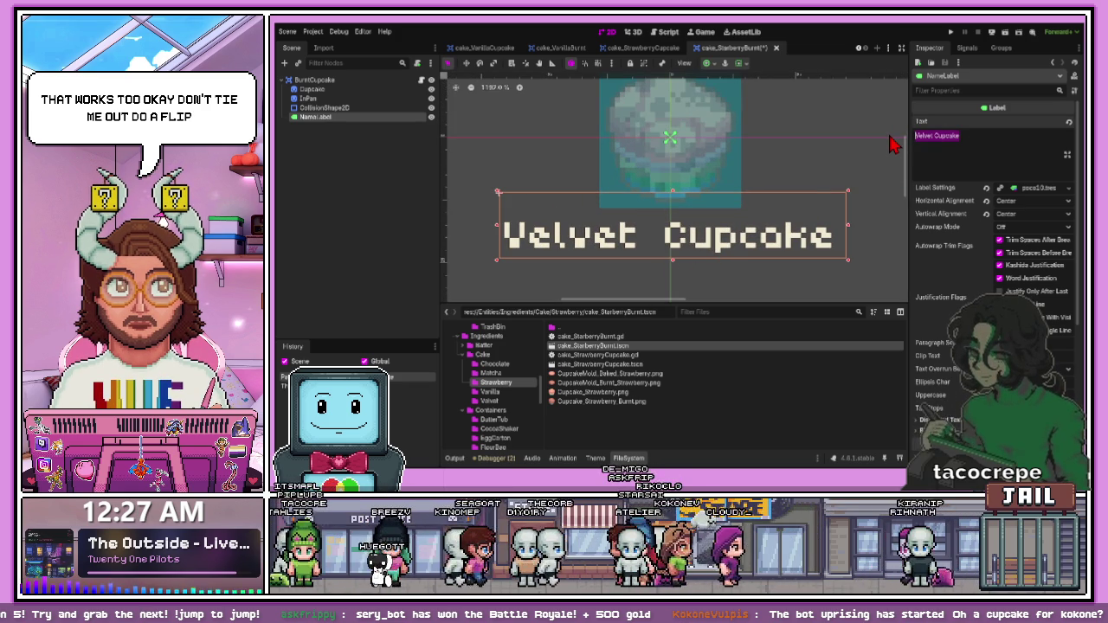
type("Burnt")
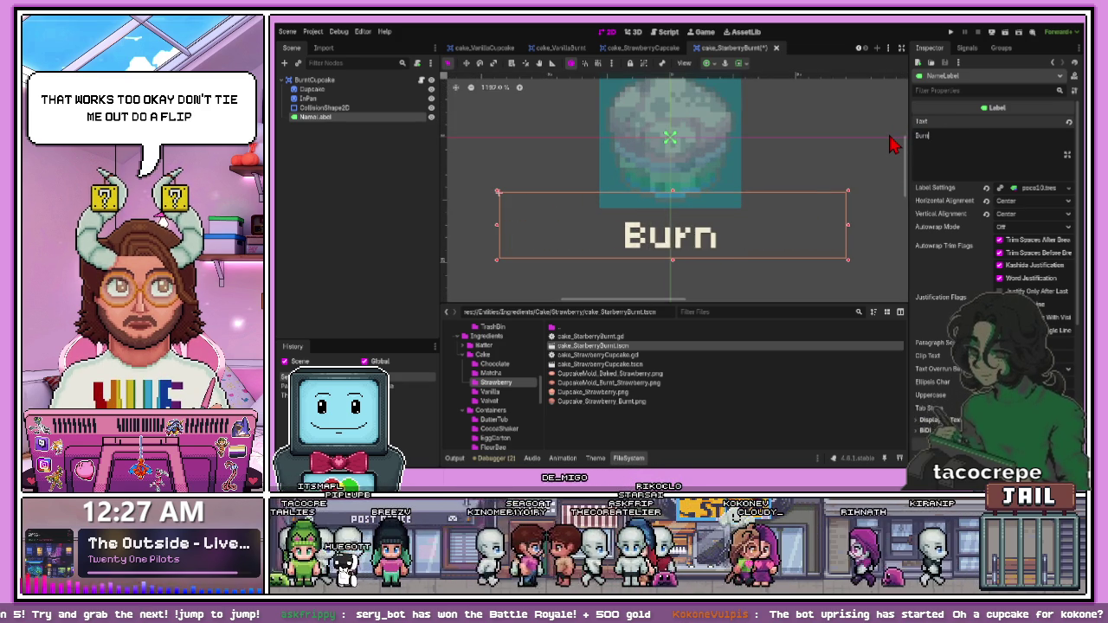
scroll(693, 222, "down", 5)
left_click_drag(693, 225, 690, 137)
Step: Select the InPan sprite in the burnt strawberry scene
scroll(684, 138, "up", 5)
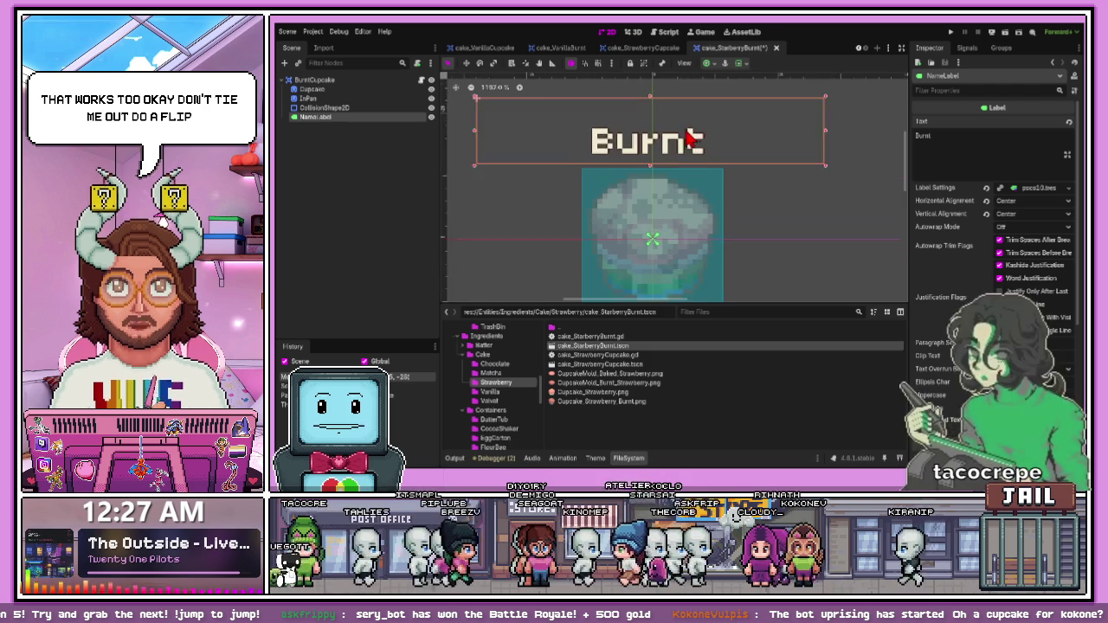
scroll(675, 147, "down", 4)
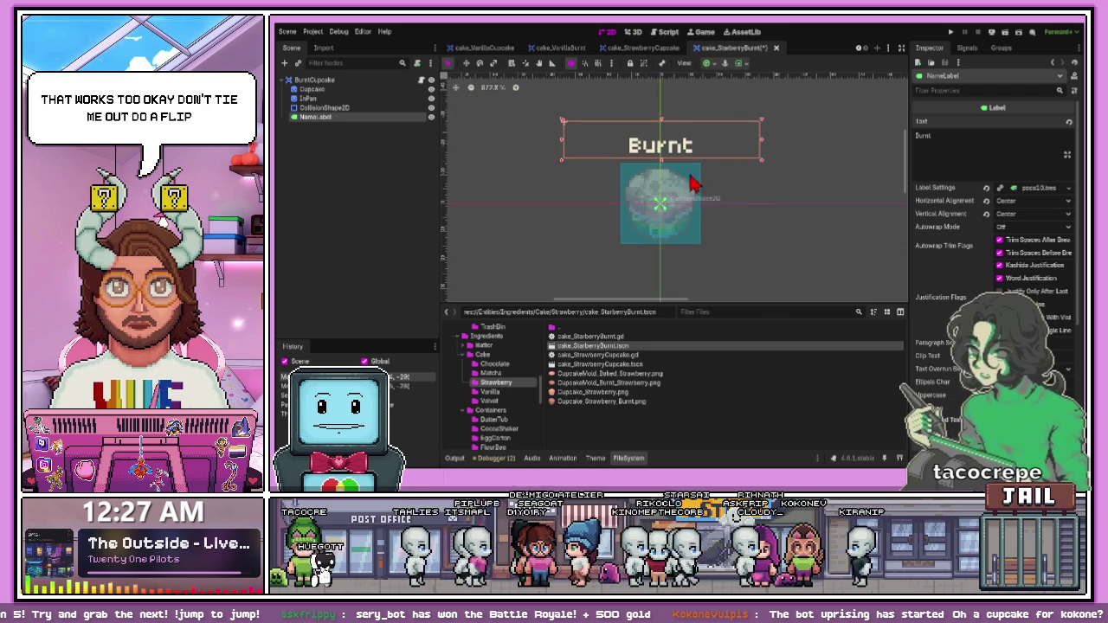
left_click(685, 201)
left_click(684, 201)
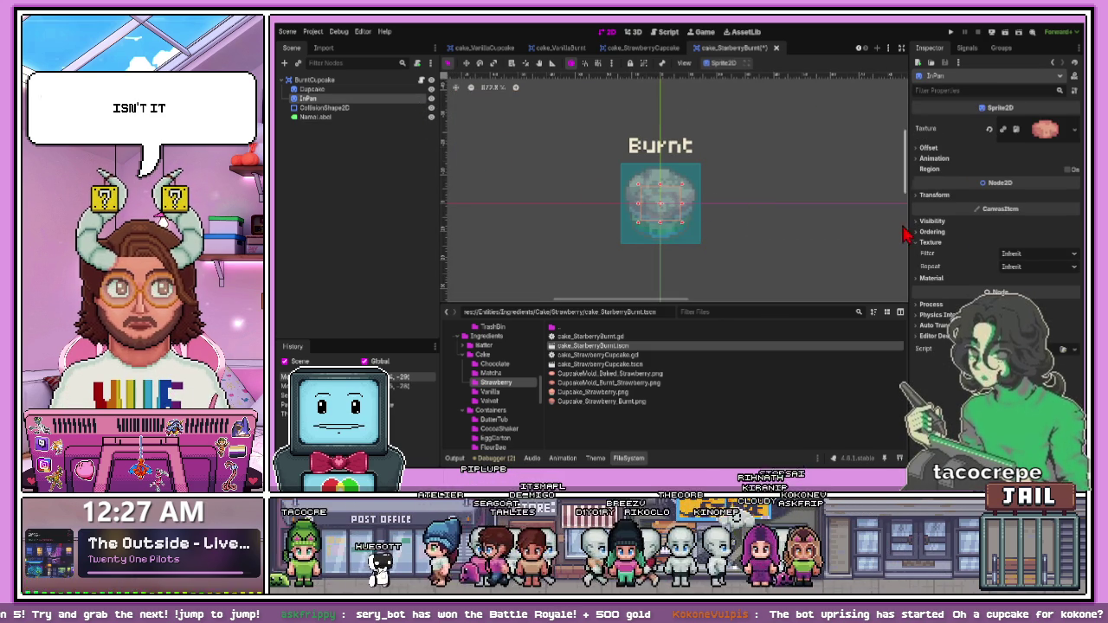
Step: Assign new ShaderMaterials to the InPan and Cupcake sprites in the Inspector
left_click(927, 278)
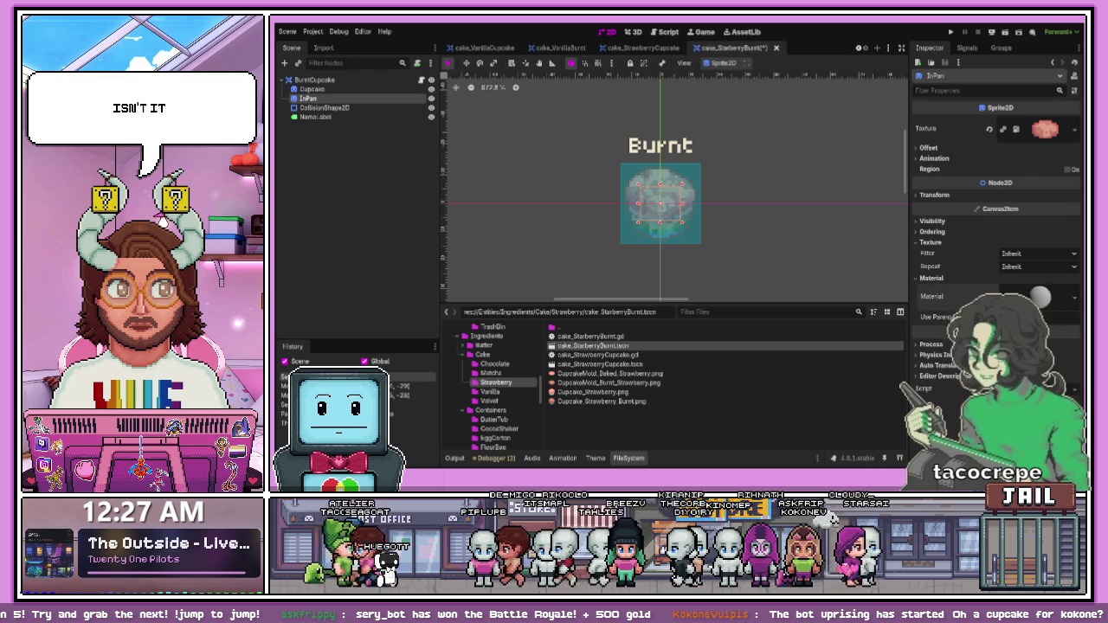
left_click(1039, 296)
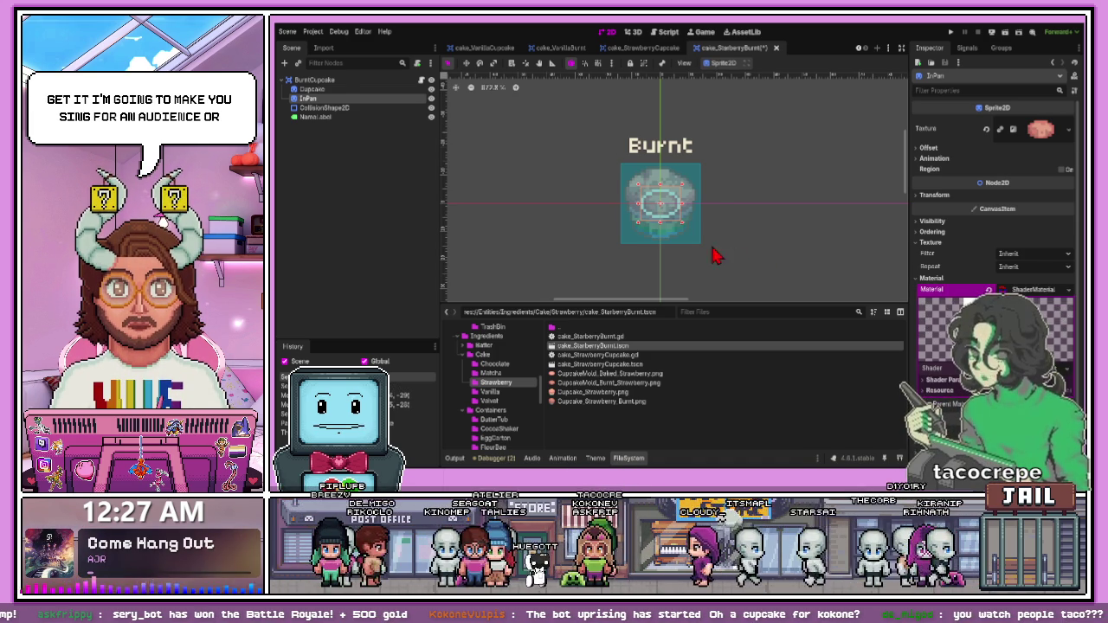
left_click(698, 241)
left_click(329, 90)
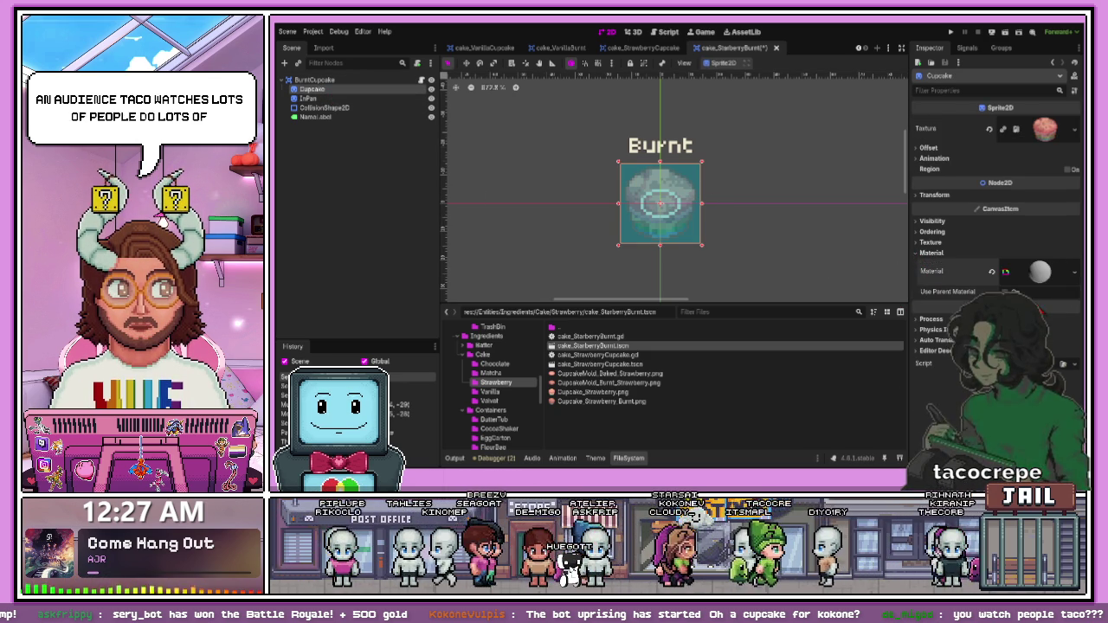
left_click(1031, 264)
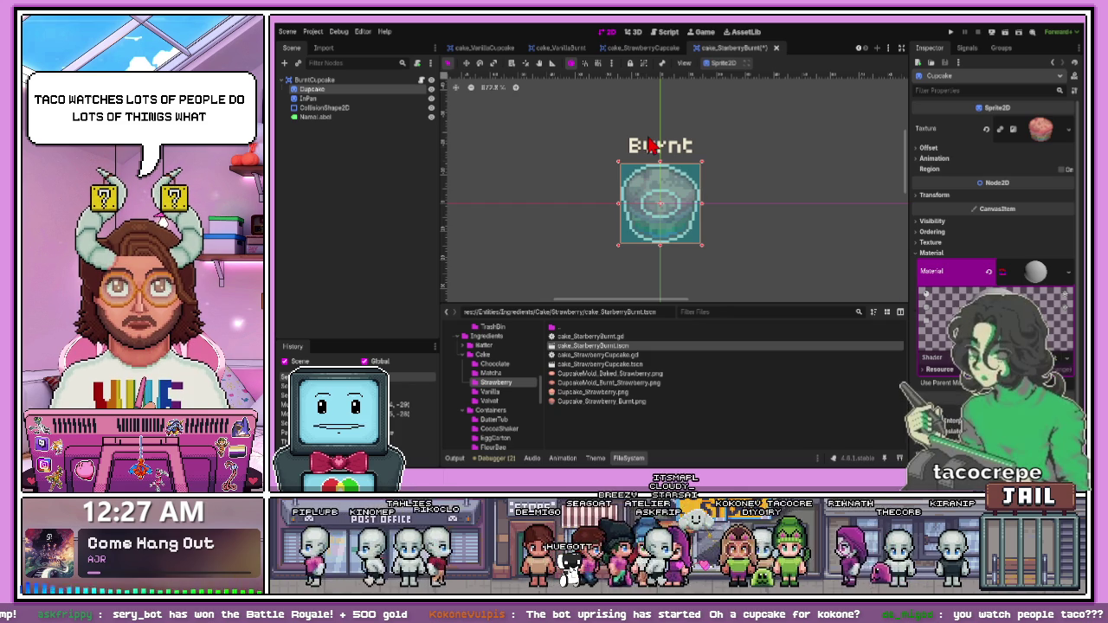
Step: Deselect the sprite and browse to the Vanilla cake folder in FileSystem
left_click(715, 190)
scroll(640, 208, "up", 2)
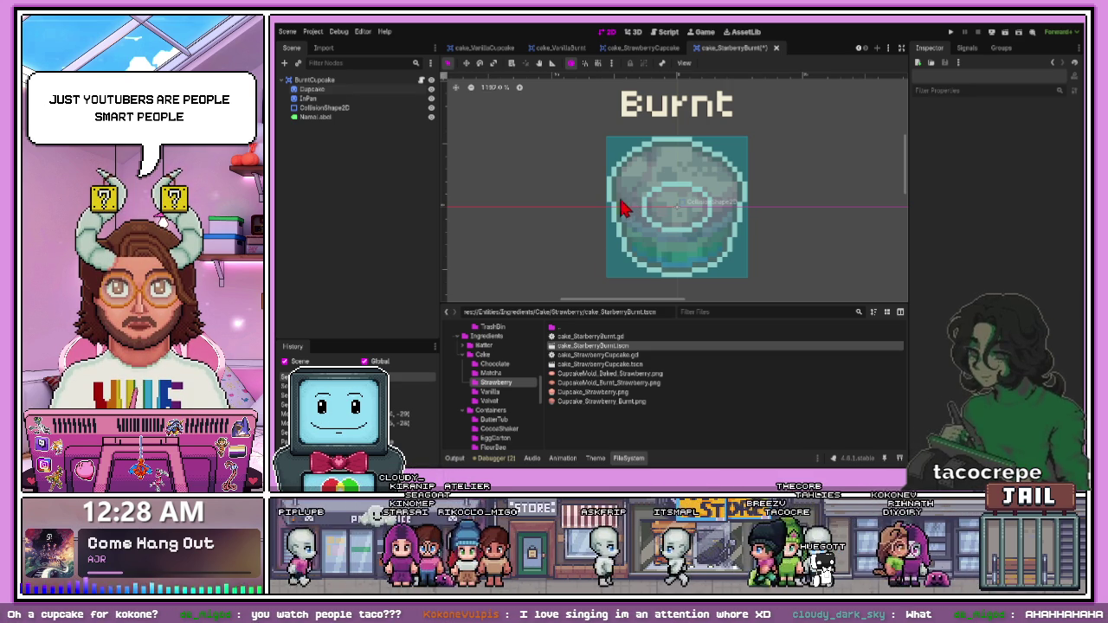
left_click(490, 391)
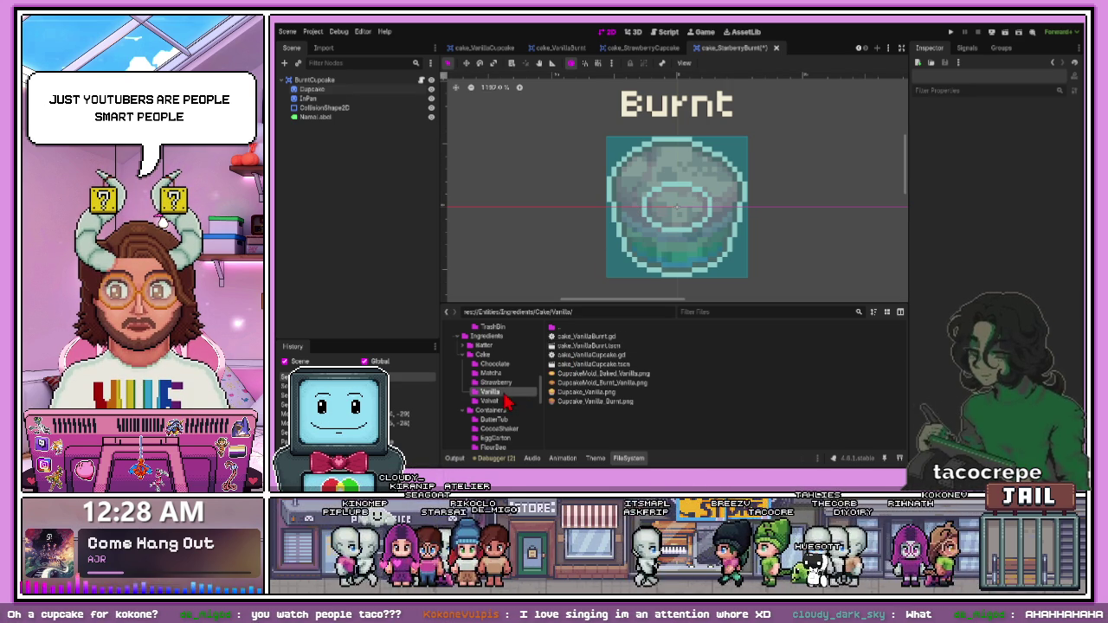
Step: Open the cake_VanillaBurnt and cake_VanillaCupcake scenes in the 2D view
double_click(592, 338)
double_click(587, 345)
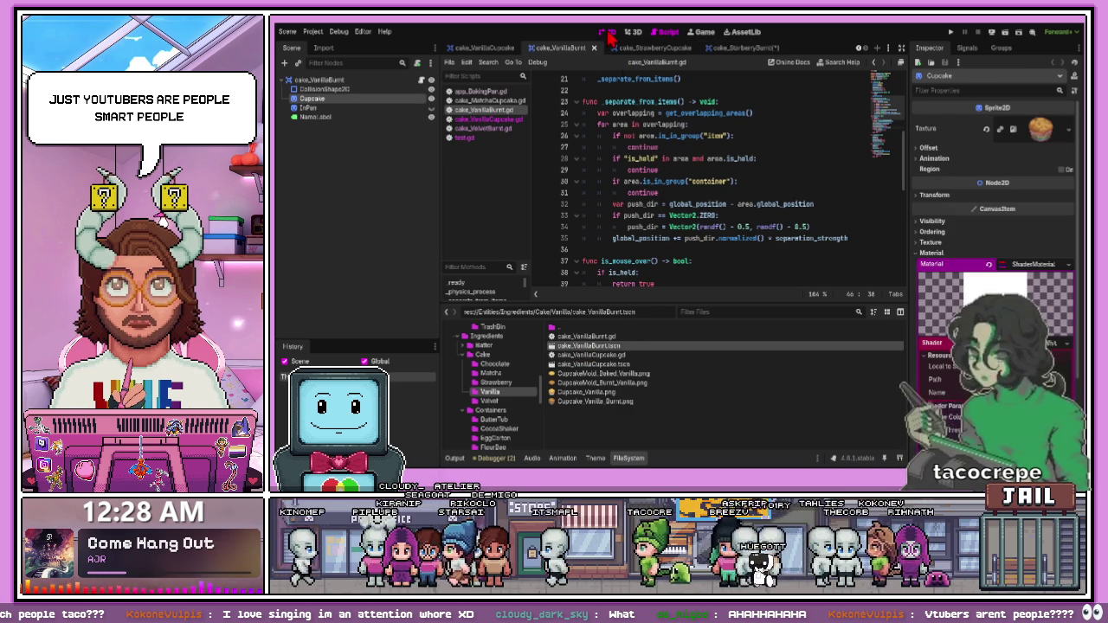
left_click(608, 33)
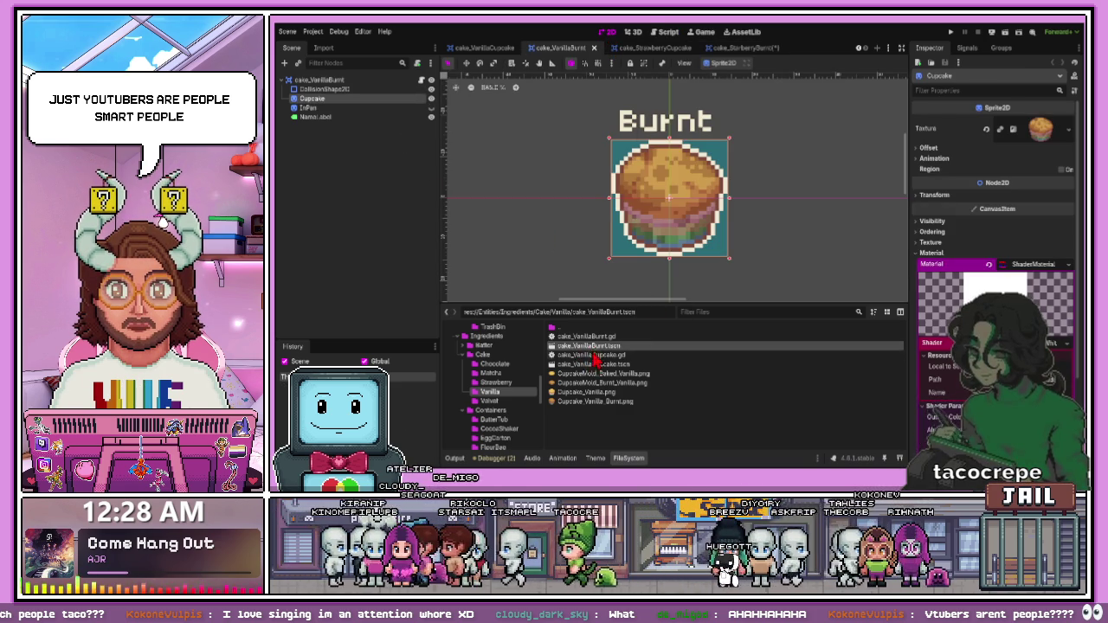
double_click(593, 364)
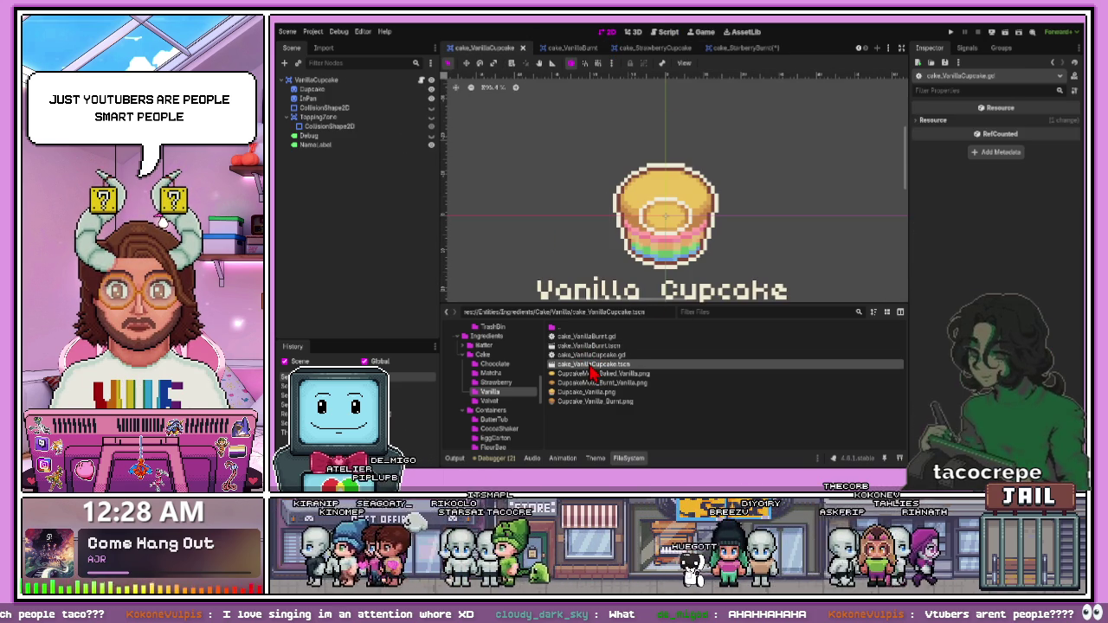
Step: Open the cake_VelvetBurnt and cake_VelvetCupcake scenes, then app_ButterTub.tscn
key("Down")
double_click(589, 365)
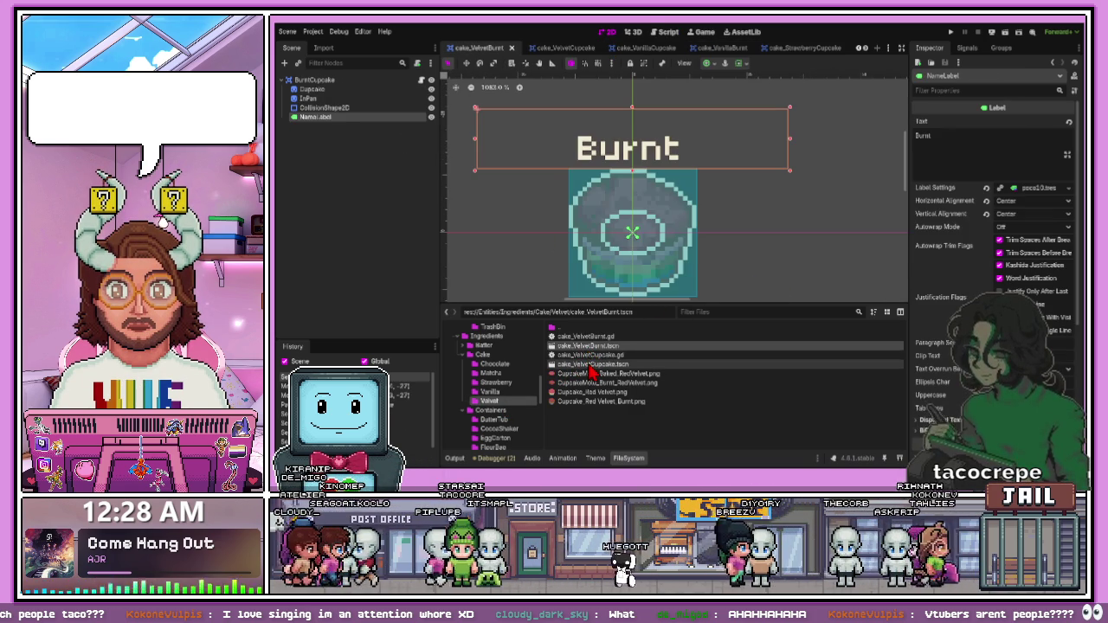
double_click(589, 365)
key("Down")
key("Down")
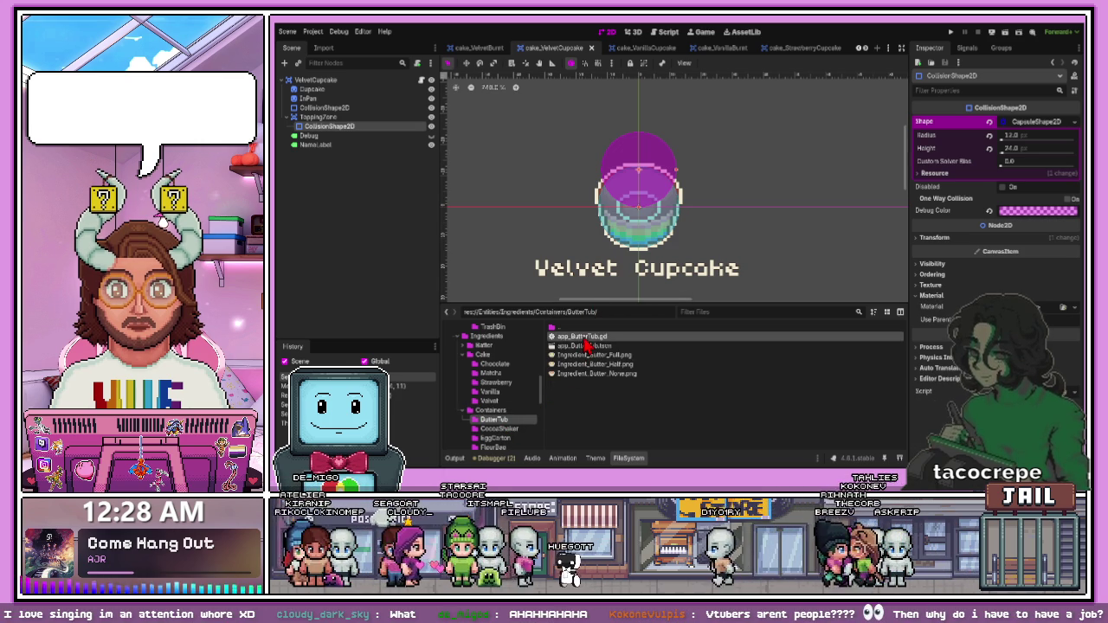
double_click(586, 346)
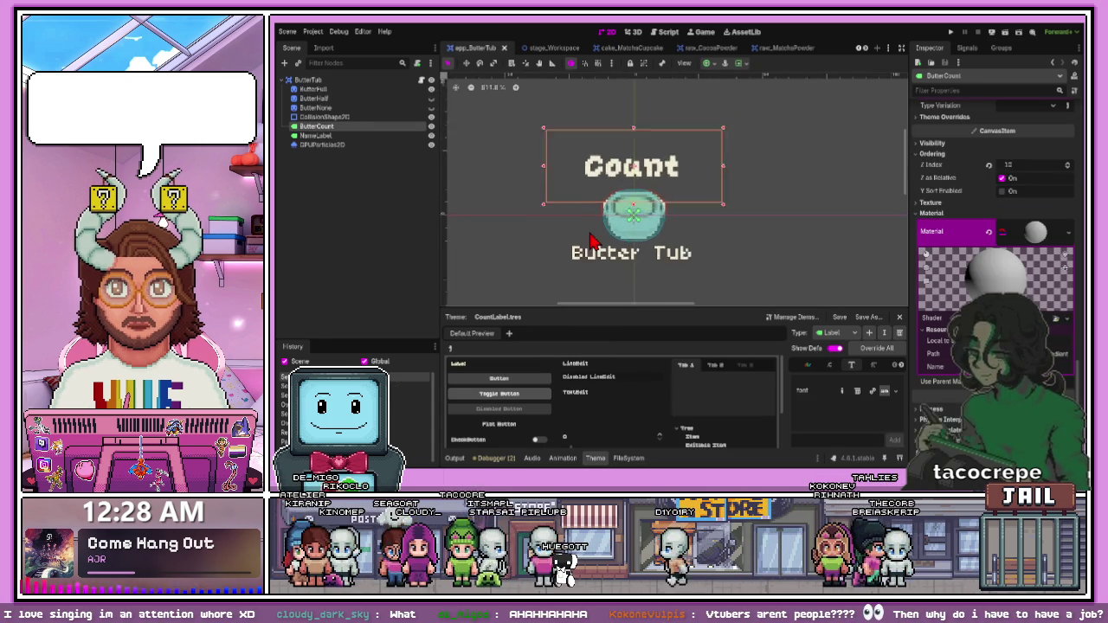
Step: Hide the ButterFull sprite and make ButterHalf visible and selected
scroll(591, 240, "up", 2)
left_click(313, 89)
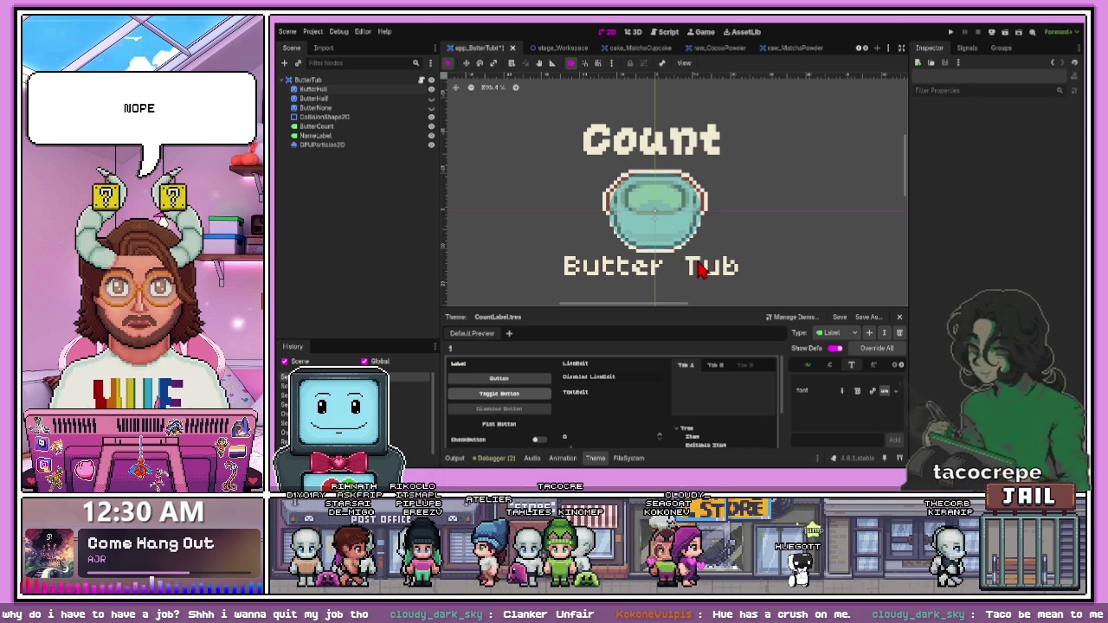
left_click(432, 90)
left_click(431, 99)
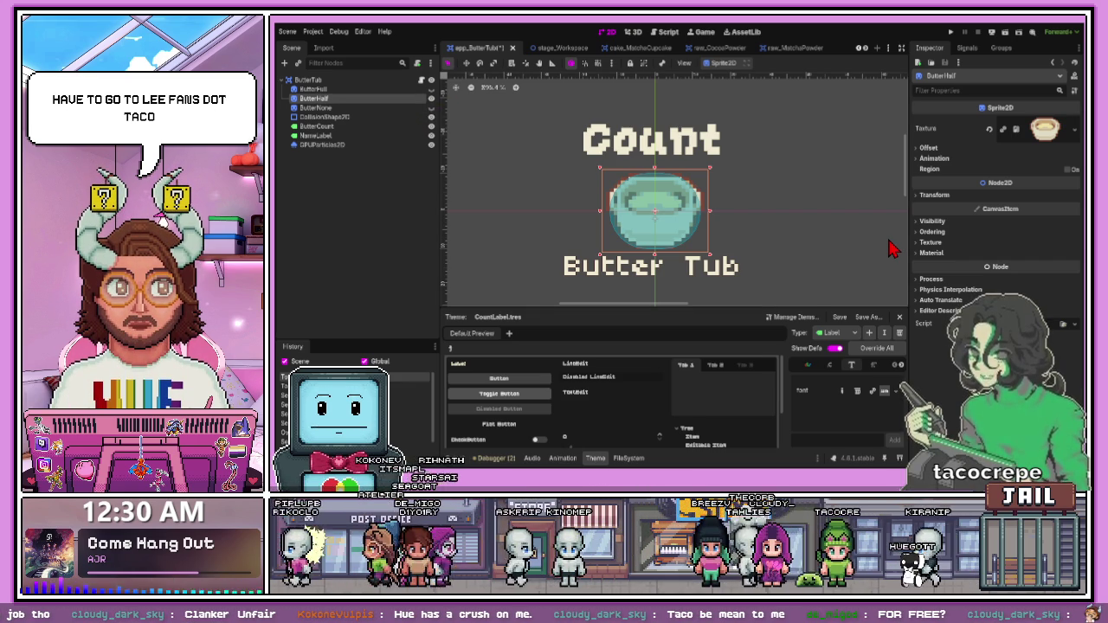
Step: Set ButterHalf's CanvasItem Material to a New ShaderMaterial
left_click(935, 252)
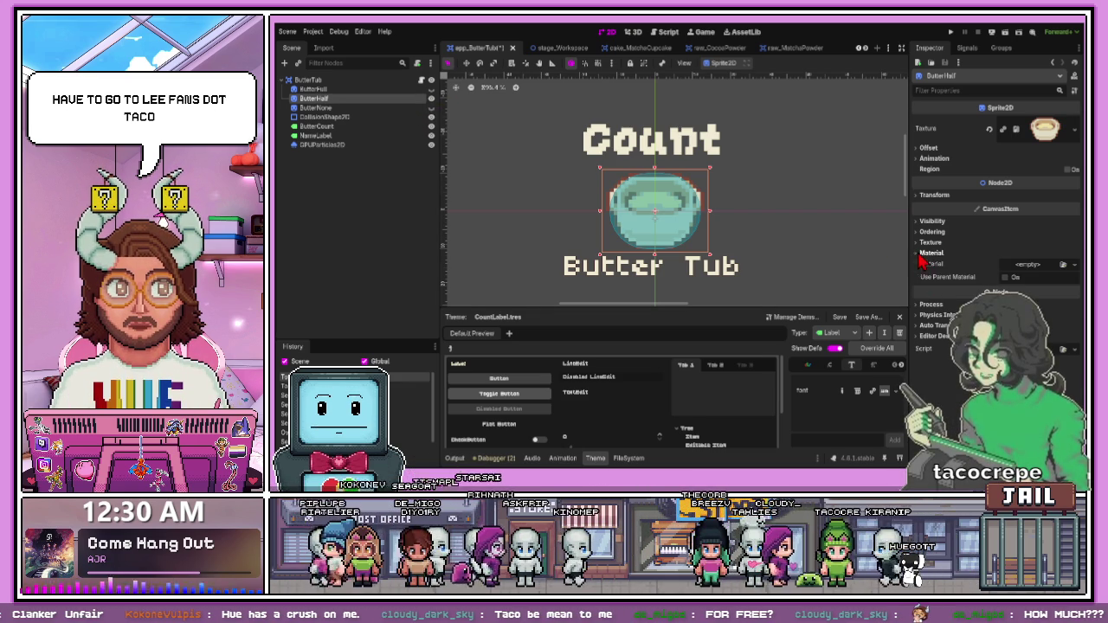
left_click(946, 265)
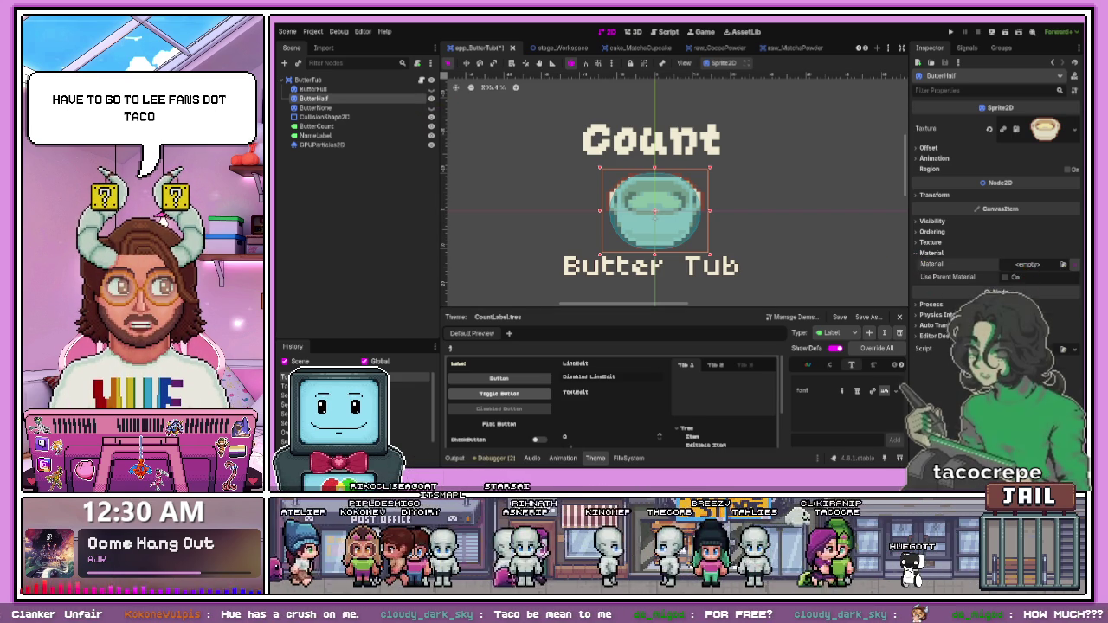
left_click(1063, 264)
left_click(1074, 285)
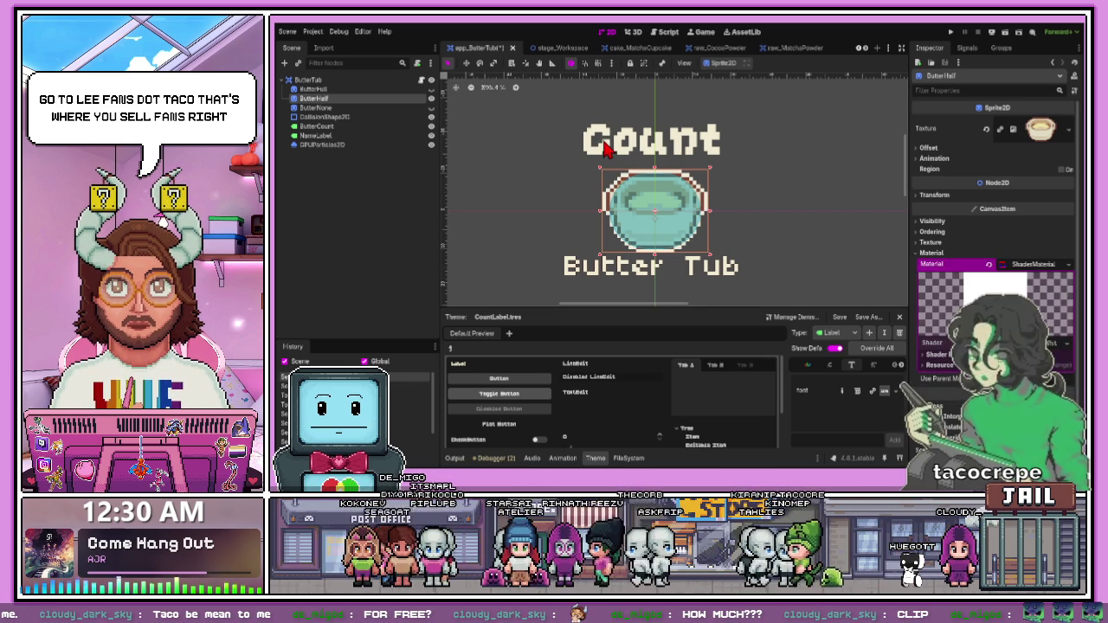
left_click(762, 240)
scroll(680, 241, "up", 1)
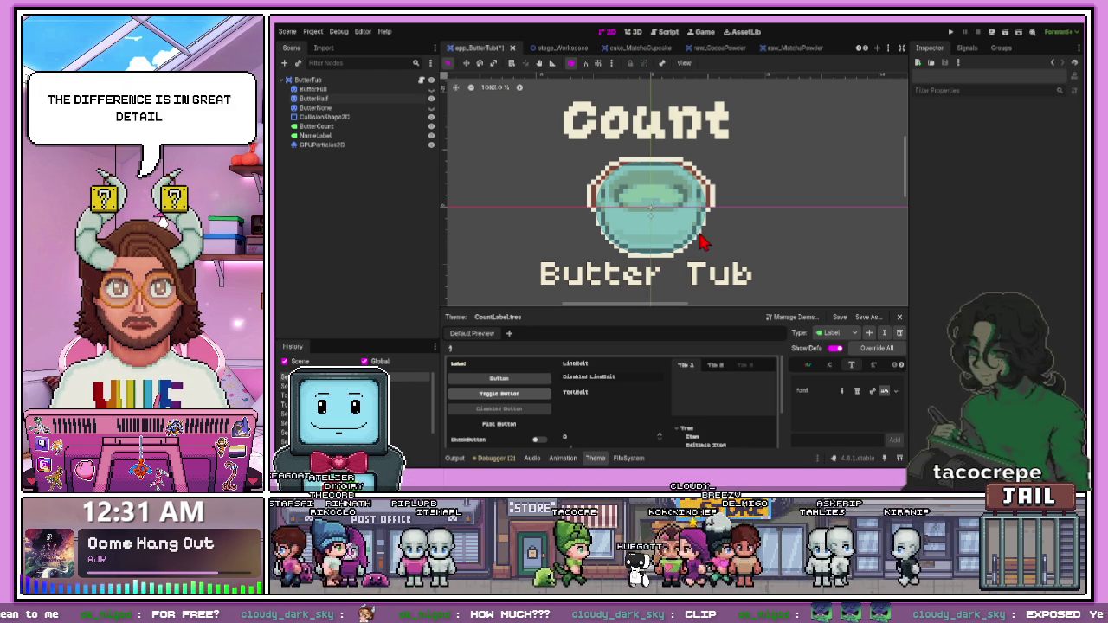
Step: Make ButterNone visible and assign it a New ShaderMaterial
left_click(432, 107)
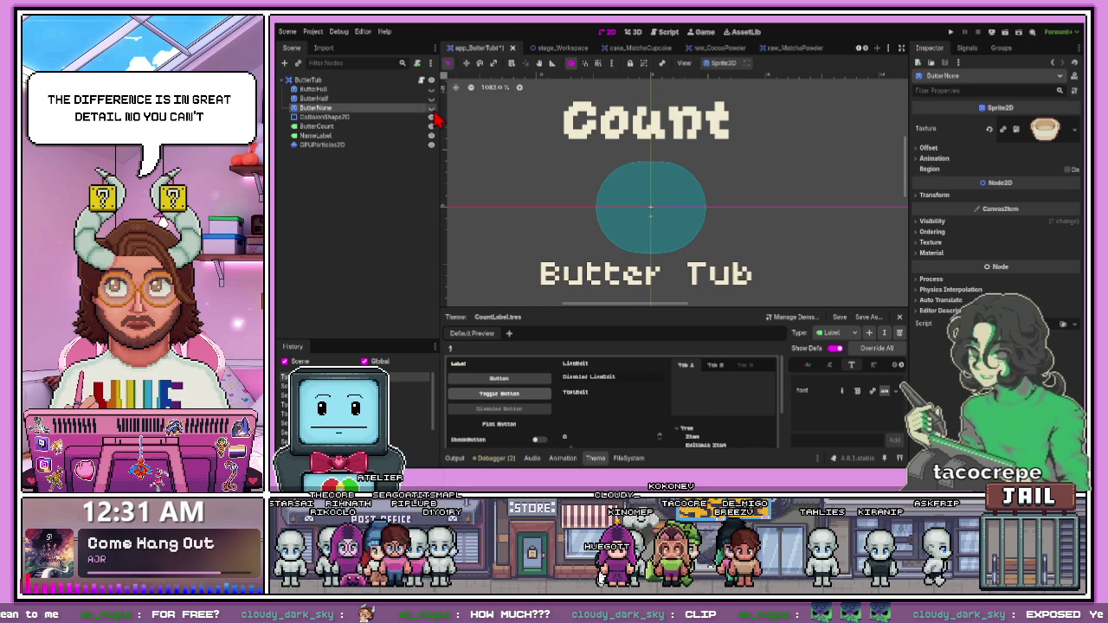
left_click(433, 109)
left_click(931, 253)
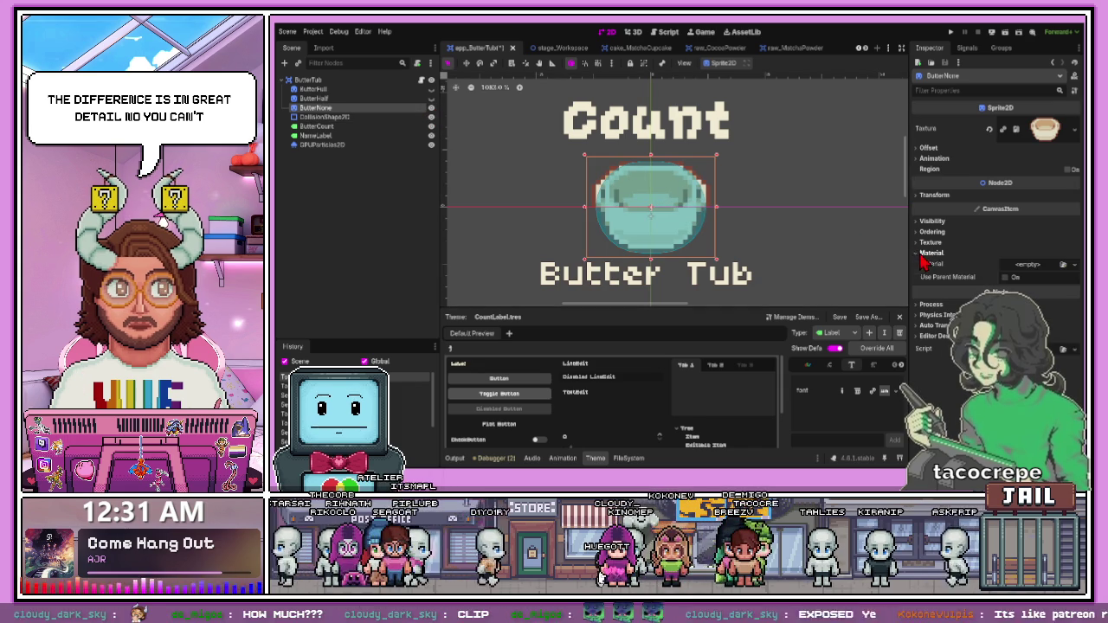
left_click(1046, 264)
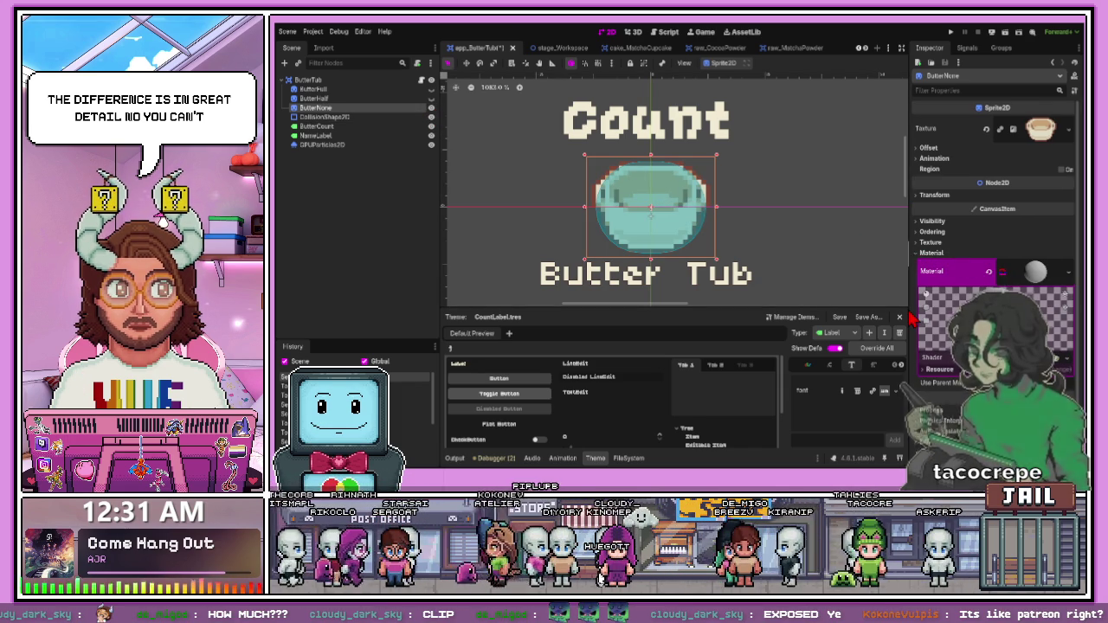
left_click(668, 153)
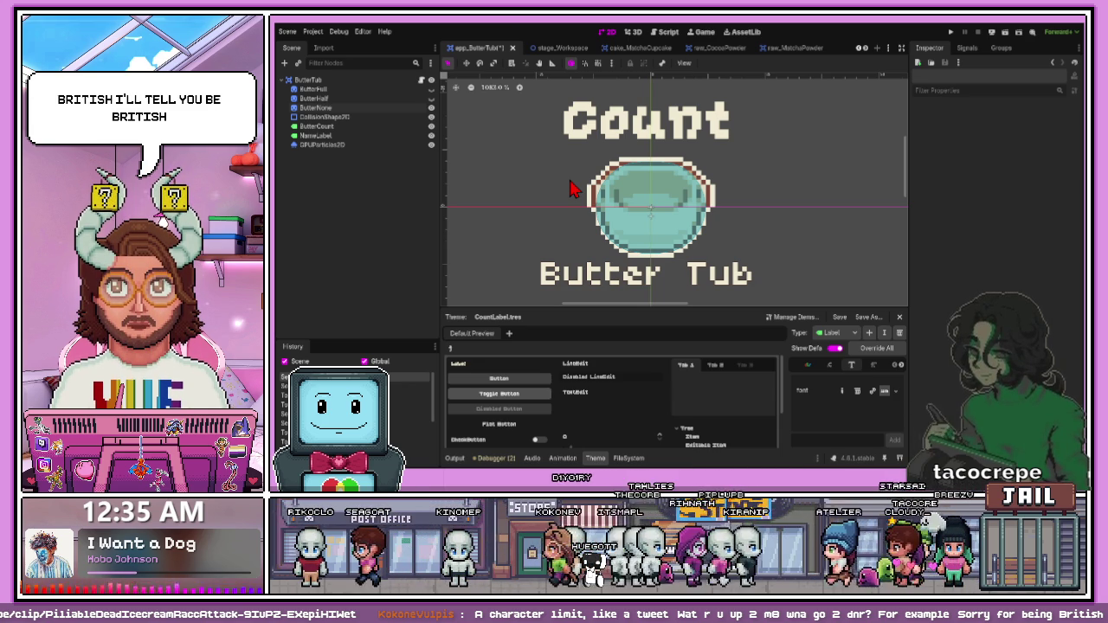
Step: Inspect the CollisionShape2D and hide the ButterNone and ButterFull sprites
left_click(692, 204)
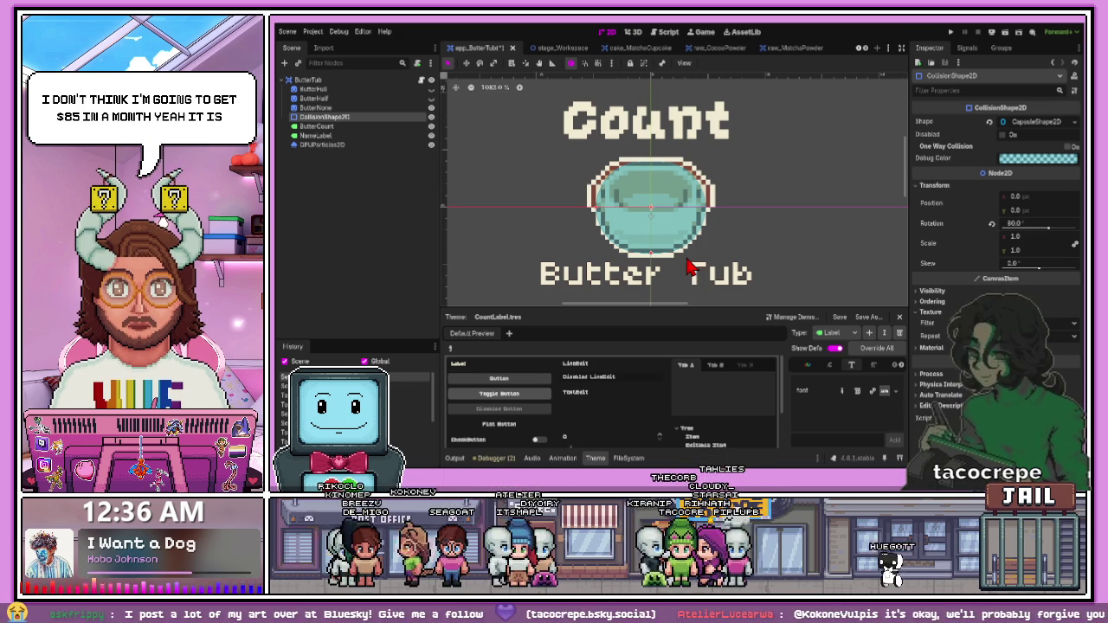
left_click(431, 108)
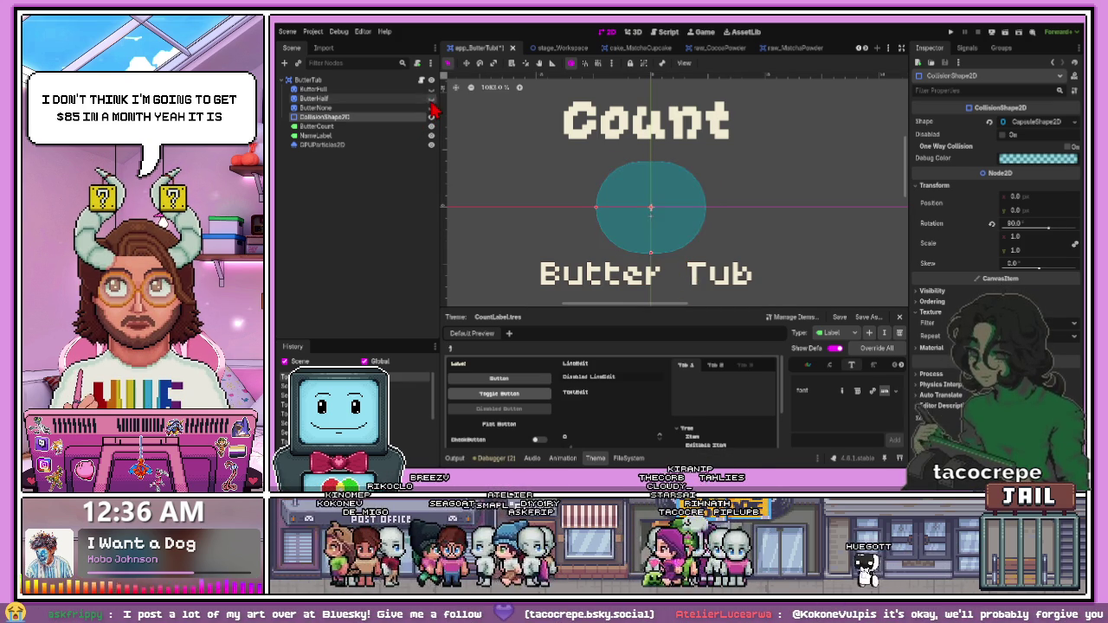
left_click(431, 90)
left_click(431, 90)
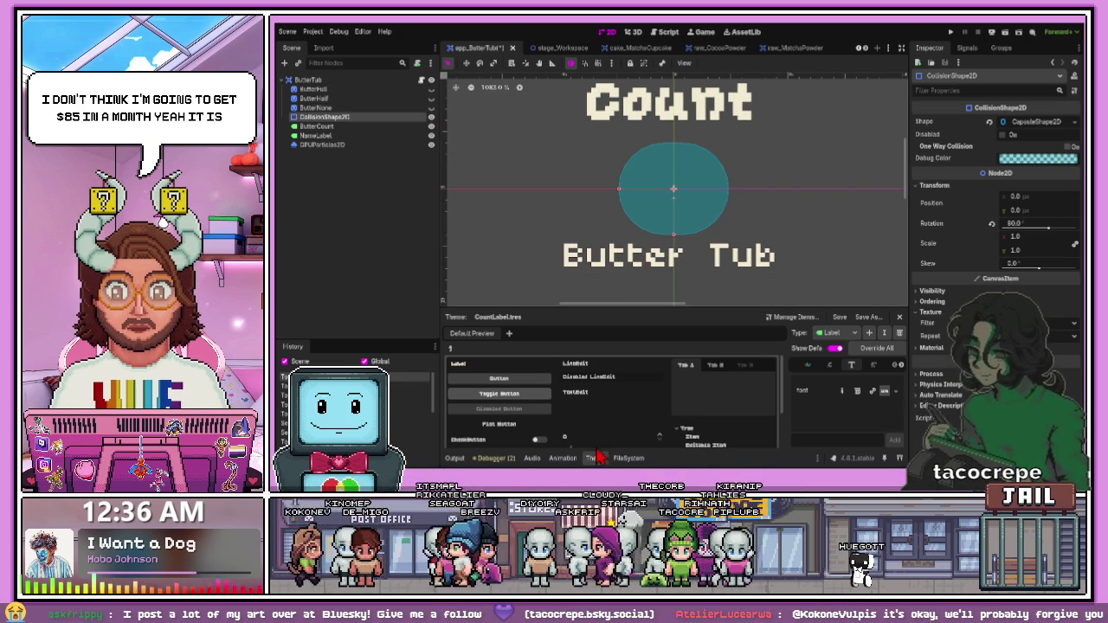
Step: Open app_CocoaShaker.tscn from the Containers/CocoaShaker folder
left_click(628, 458)
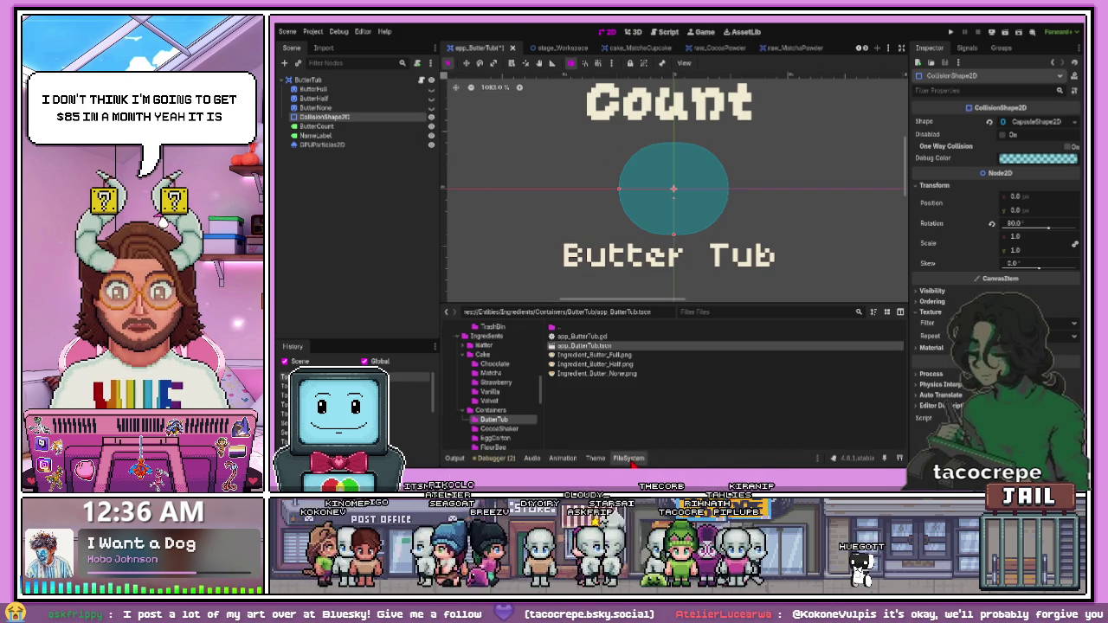
left_click(503, 429)
double_click(598, 345)
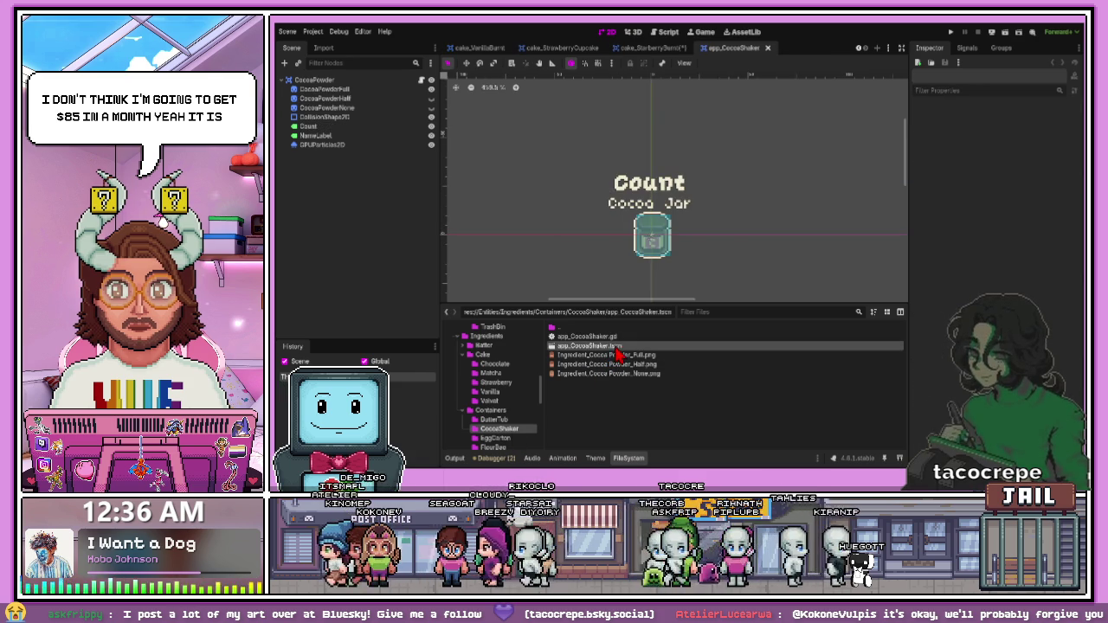
Step: Toggle visibility of the full and half cocoa jar sprites
scroll(672, 259, "up", 1)
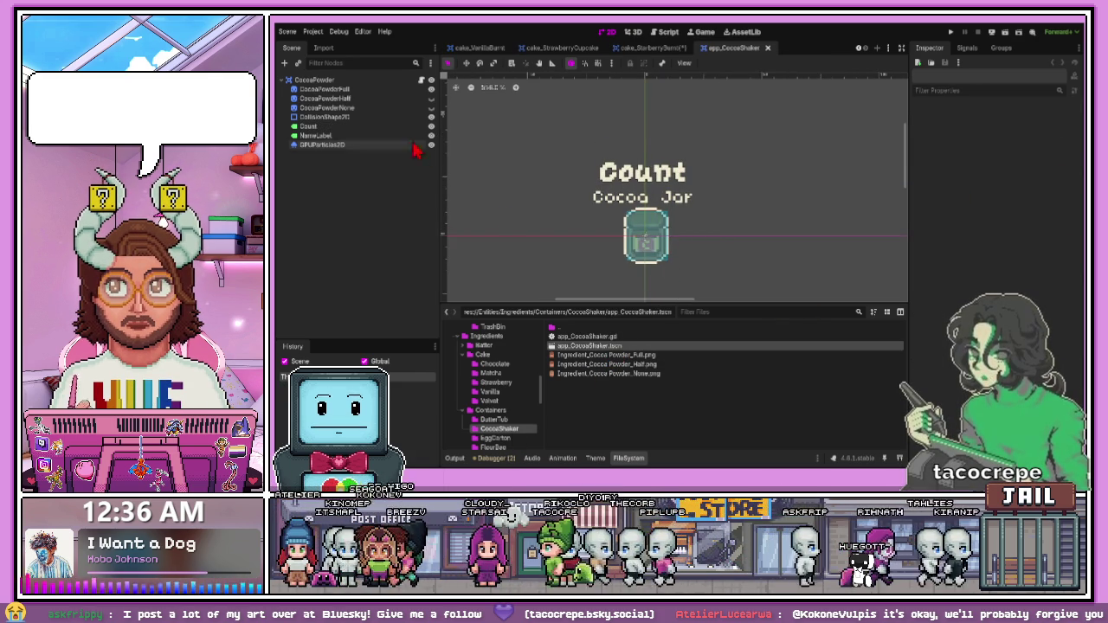
left_click(431, 90)
left_click(431, 98)
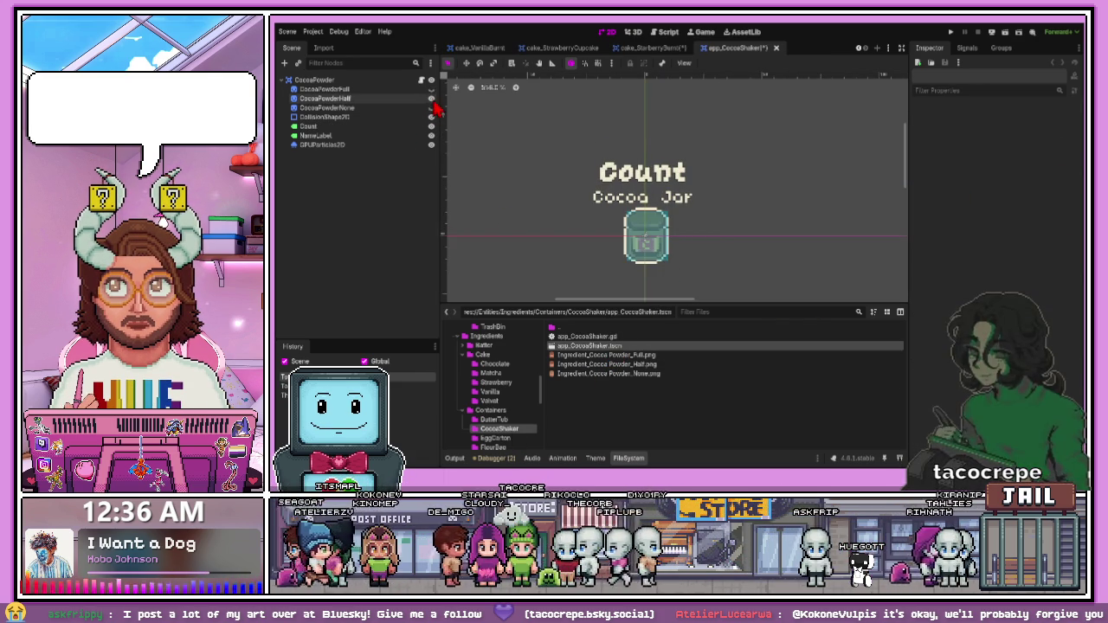
left_click(431, 98)
left_click(431, 97)
left_click(431, 98)
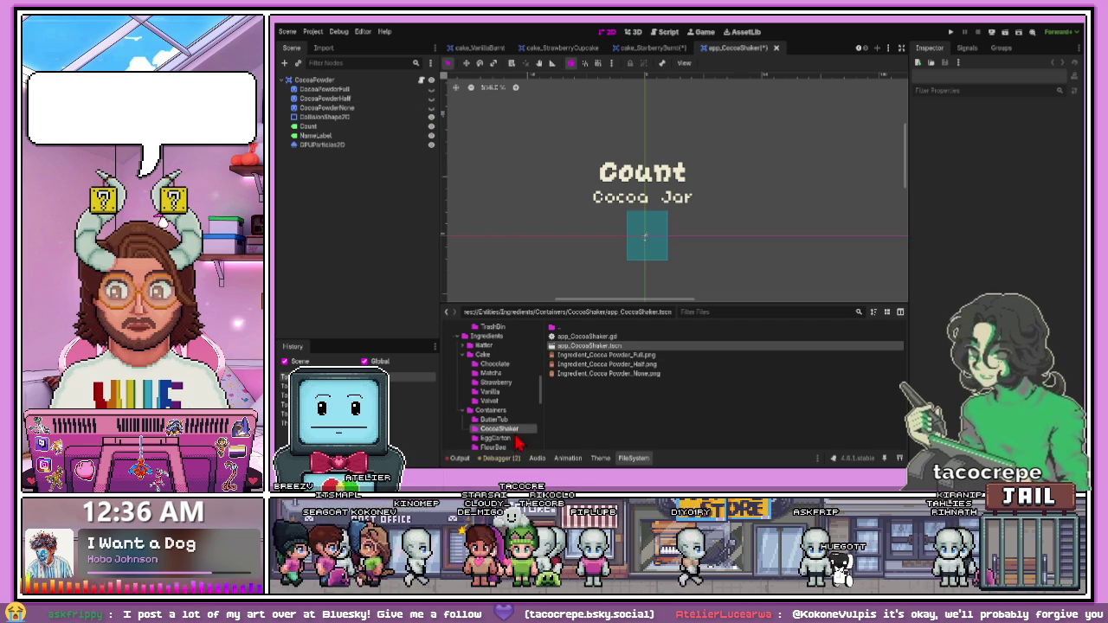
Step: Open app_EggCarton.tscn from the EggCarton folder
left_click(495, 438)
double_click(589, 345)
scroll(730, 168, "up", 2)
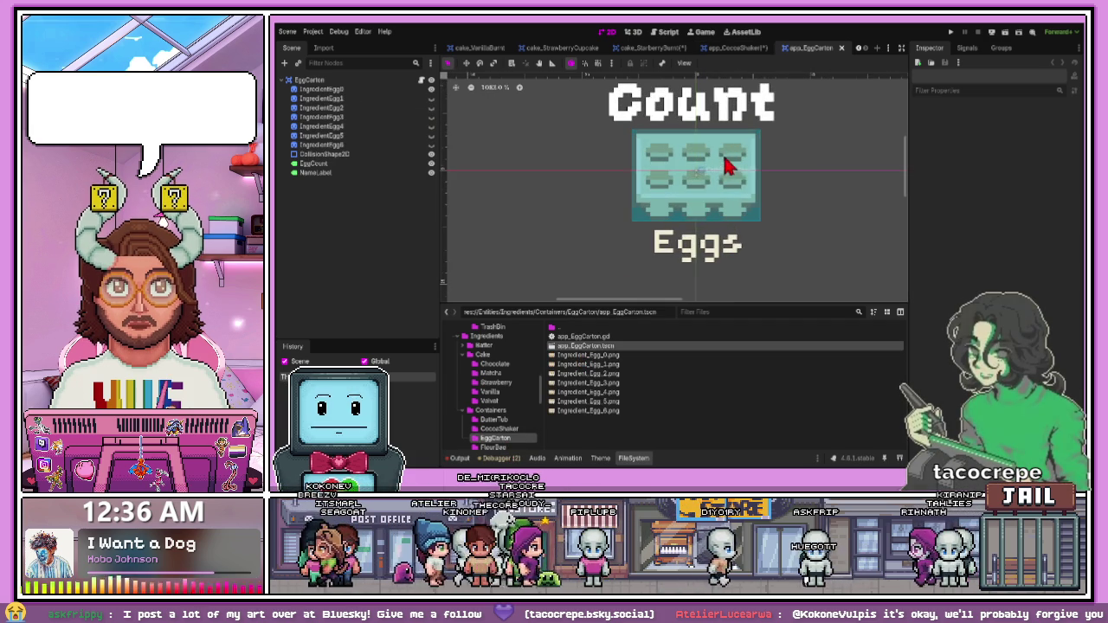
Step: Assign a New ShaderMaterial to IngredientEgg0's CanvasItem Material slot
left_click(329, 89)
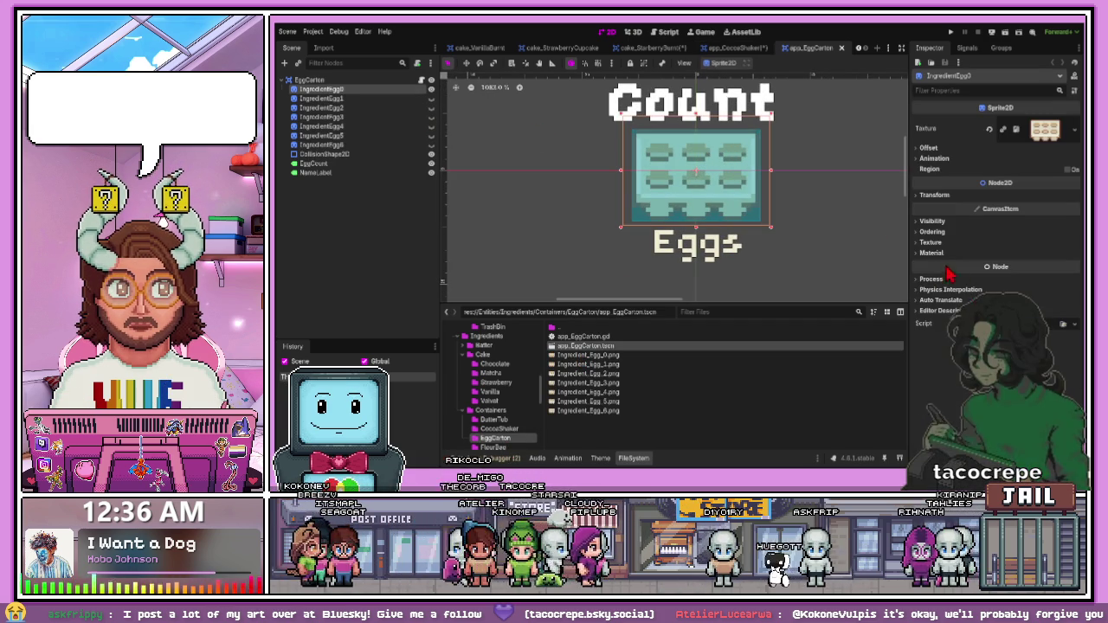
left_click(932, 253)
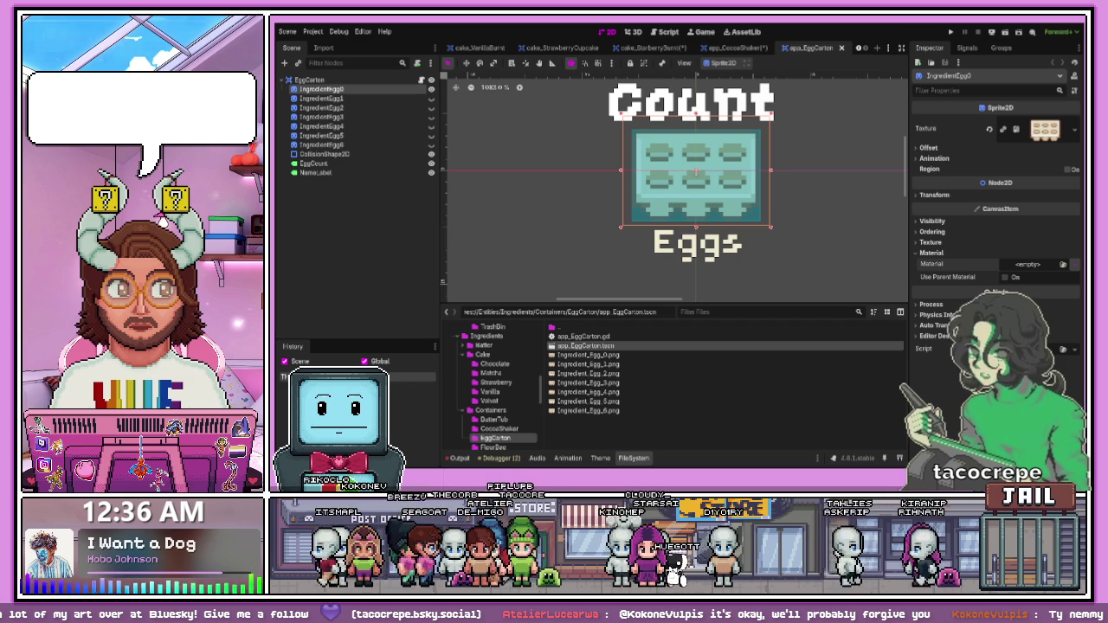
left_click(1039, 264)
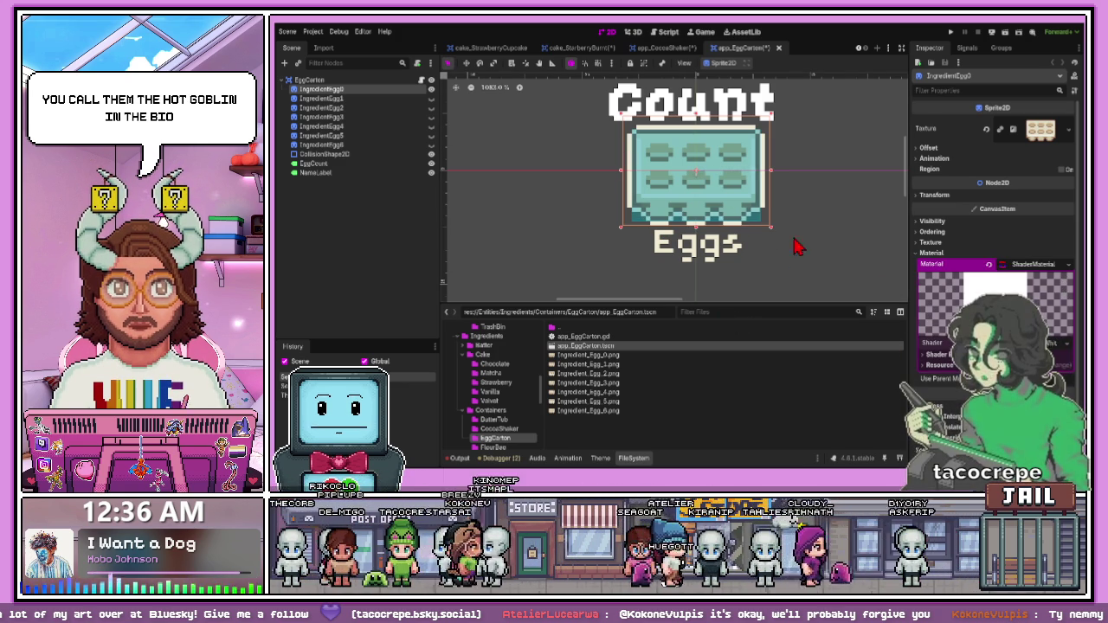
left_click(698, 244)
scroll(690, 218, "down", 2)
scroll(690, 218, "up", 2)
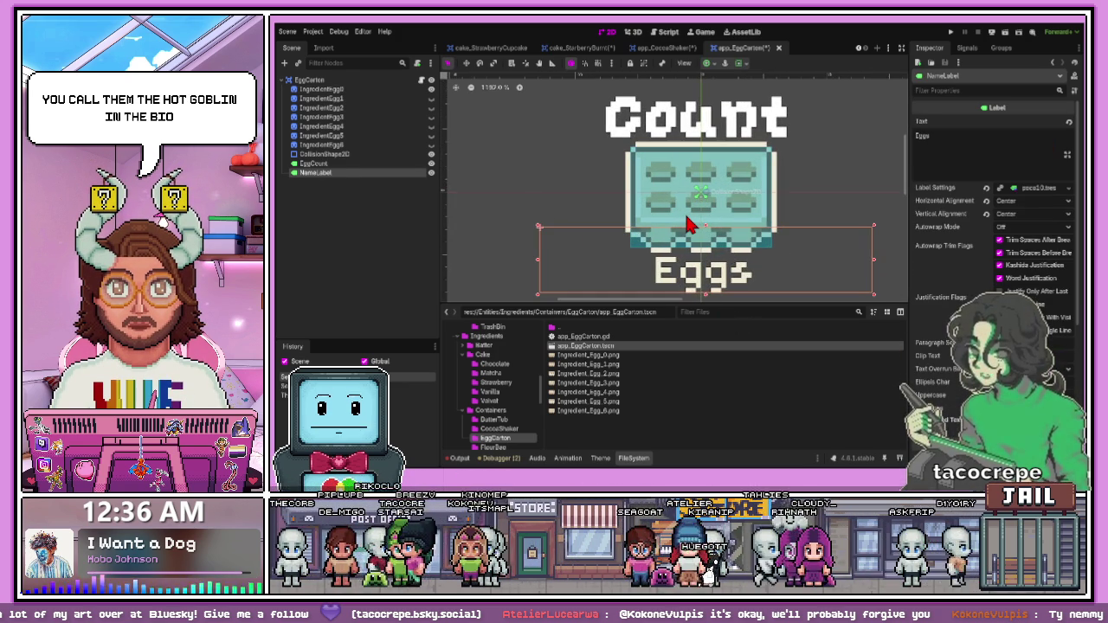
Step: Hide the IngredientEgg0 sprite, show IngredientEgg1 and select it in the Scene tree
left_click(431, 89)
left_click(431, 98)
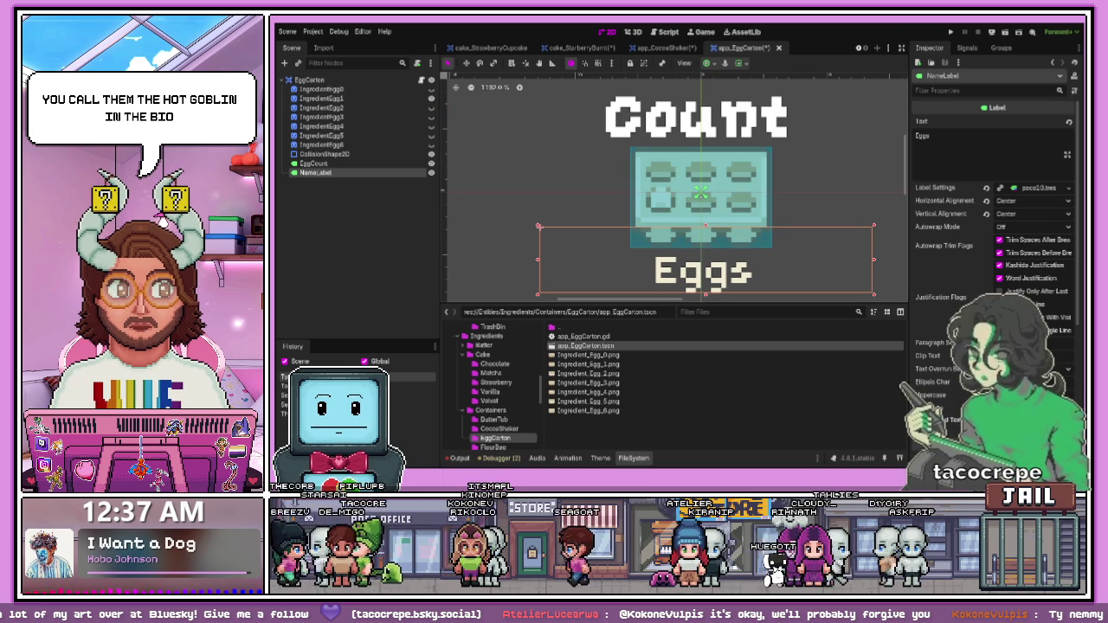
scroll(923, 307, "down", 5)
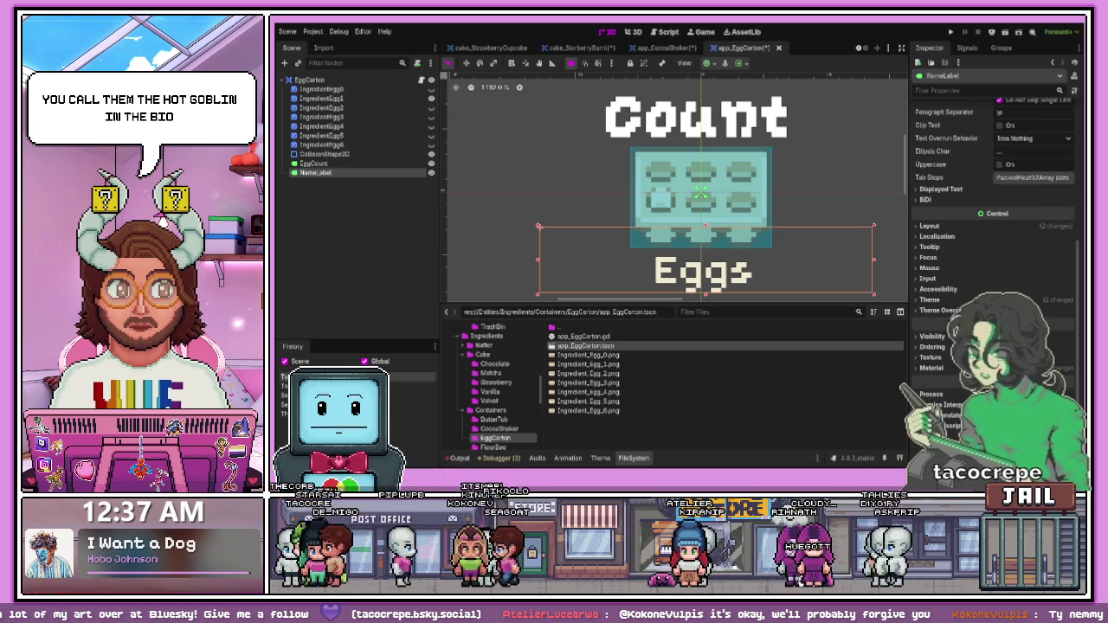
left_click(921, 302)
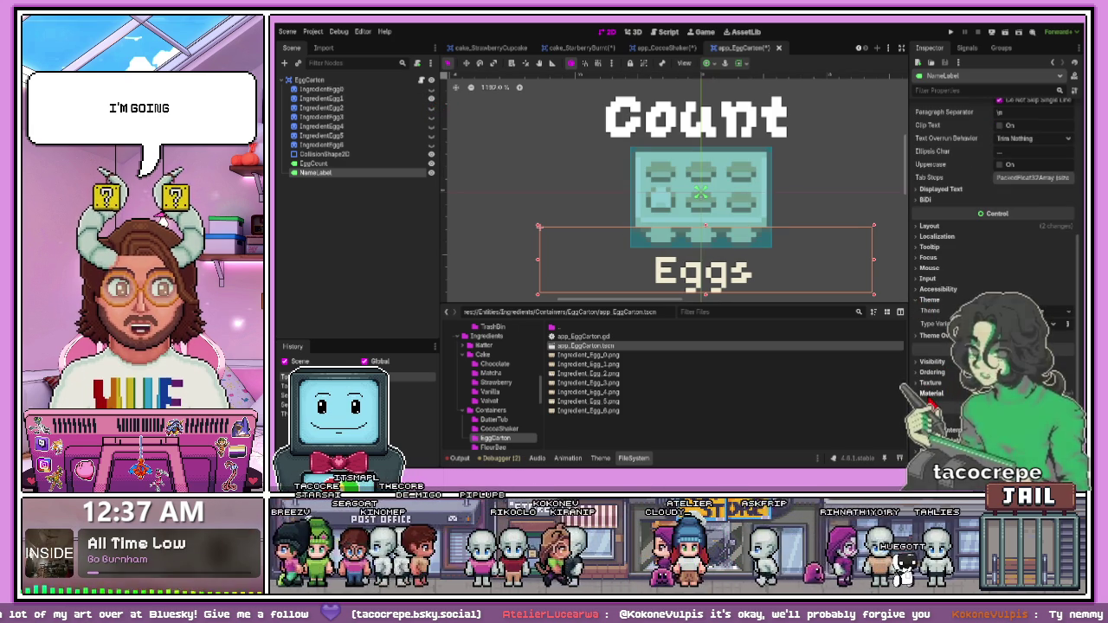
left_click(390, 108)
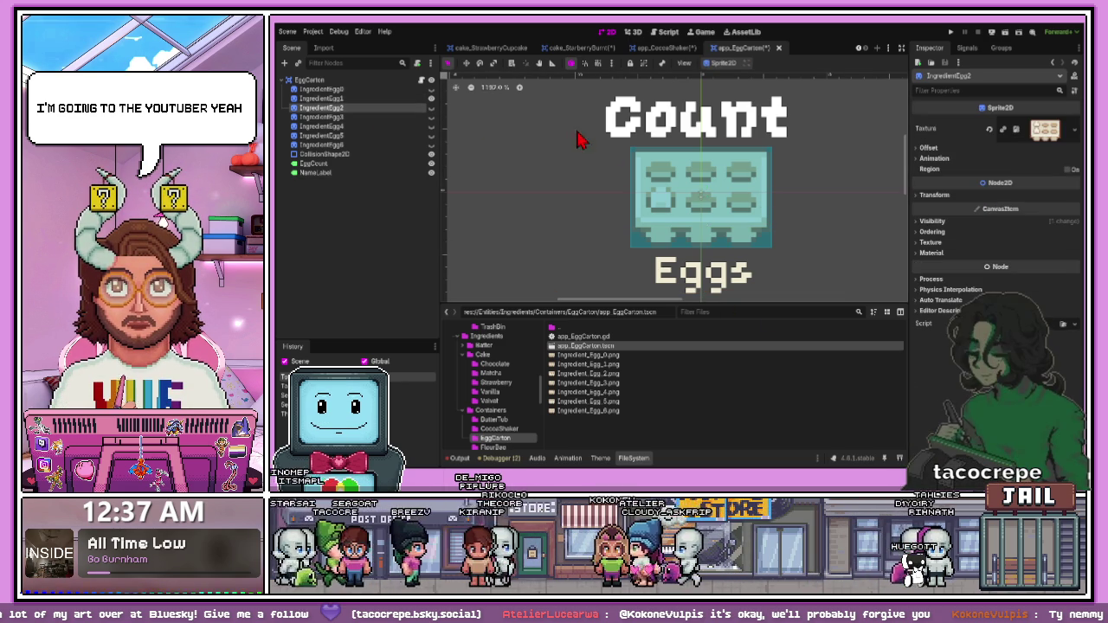
left_click(417, 99)
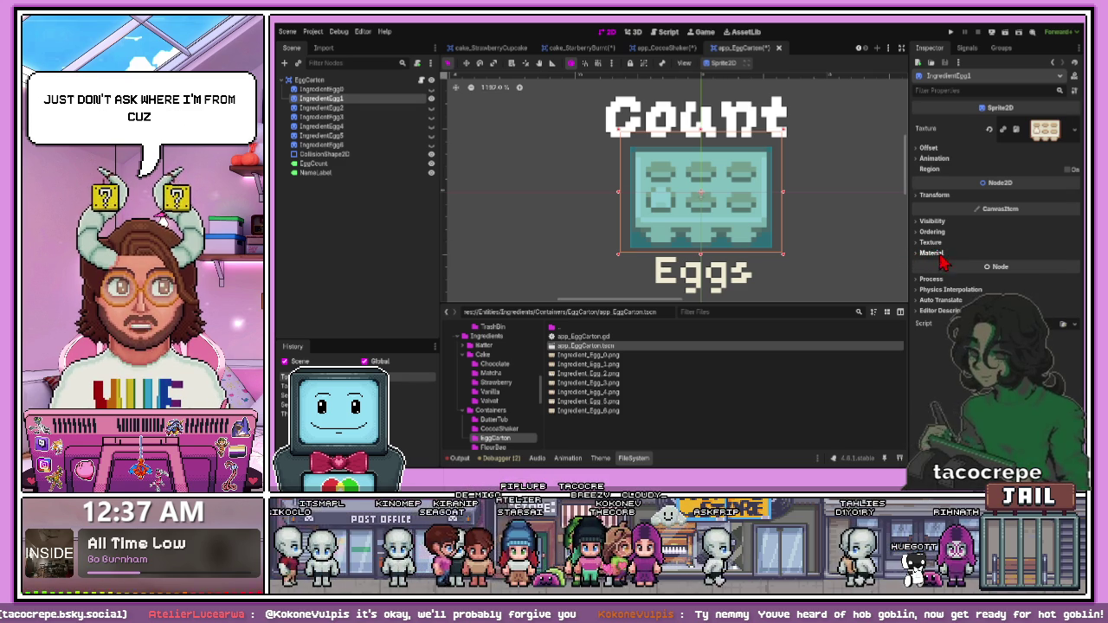
Step: Assign a New ShaderMaterial to IngredientEgg1's Material slot
left_click(922, 244)
left_click(922, 243)
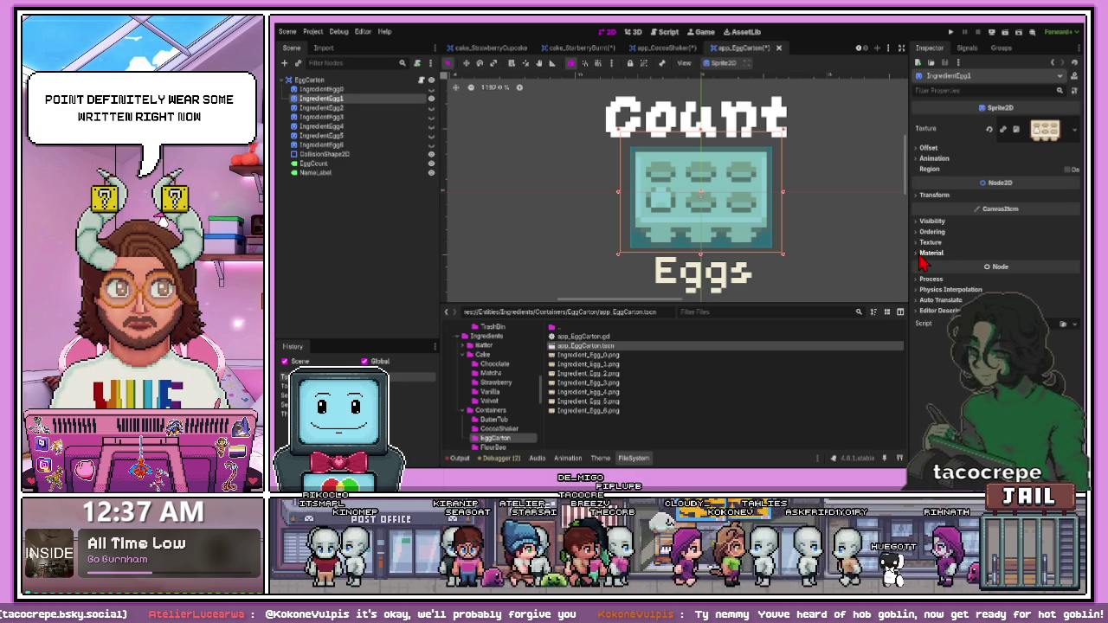
left_click(926, 252)
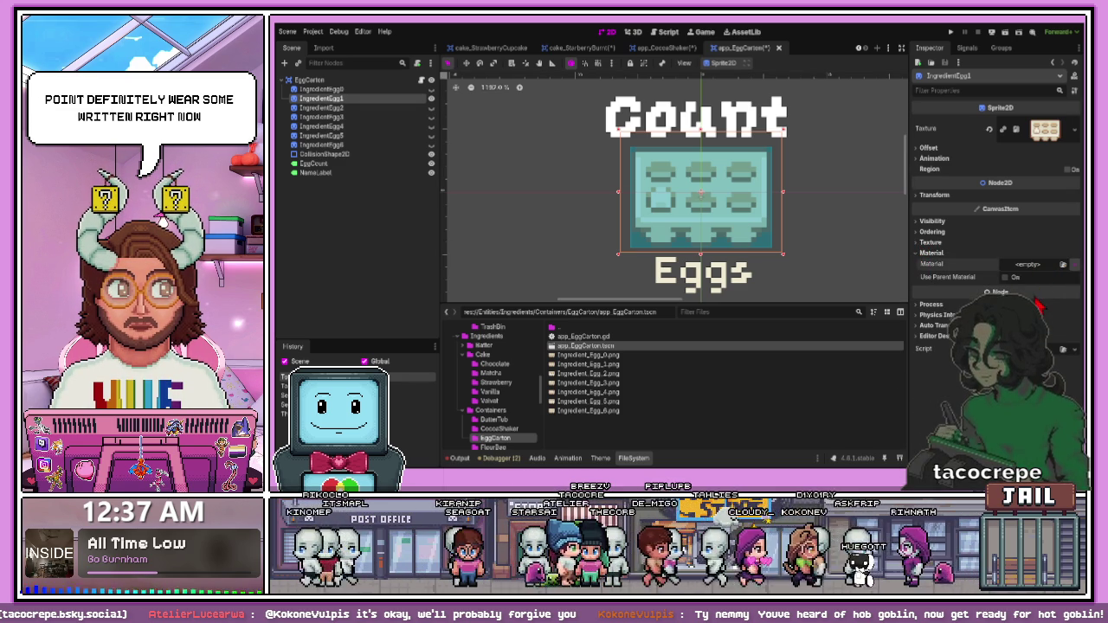
left_click(1006, 273)
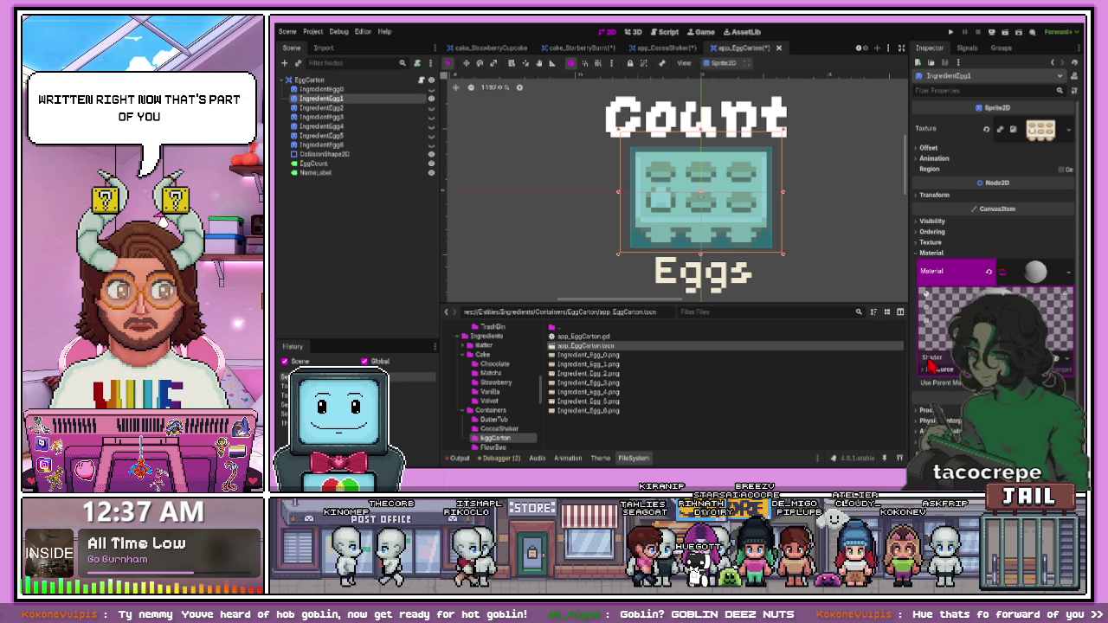
left_click(661, 238)
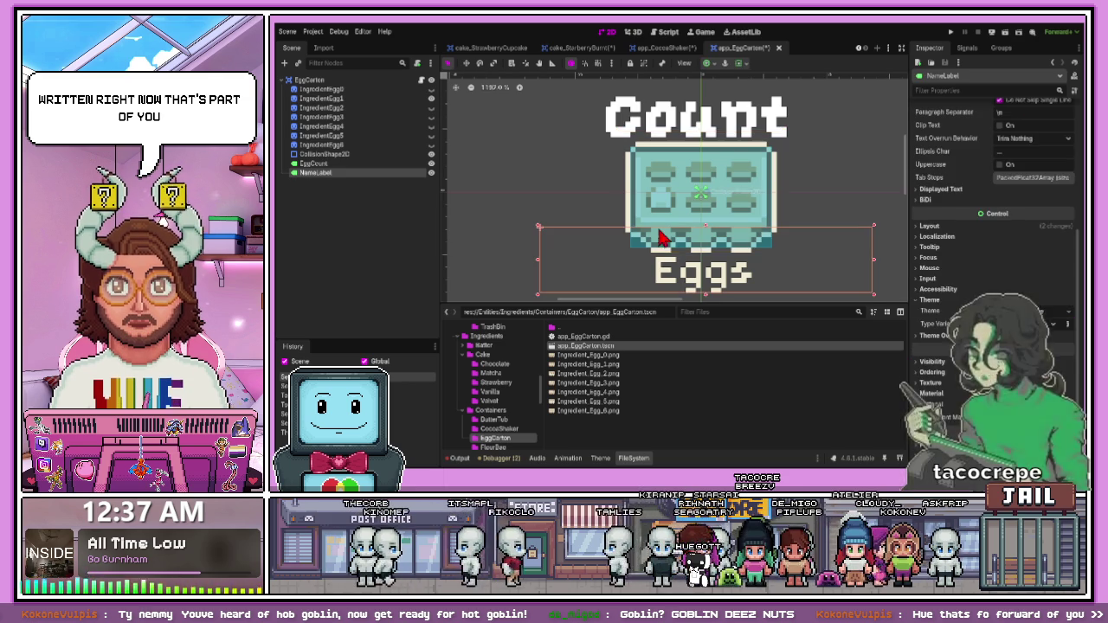
Step: Make IngredientEgg2 visible, give it a New ShaderMaterial, then select IngredientEgg3
left_click(410, 108)
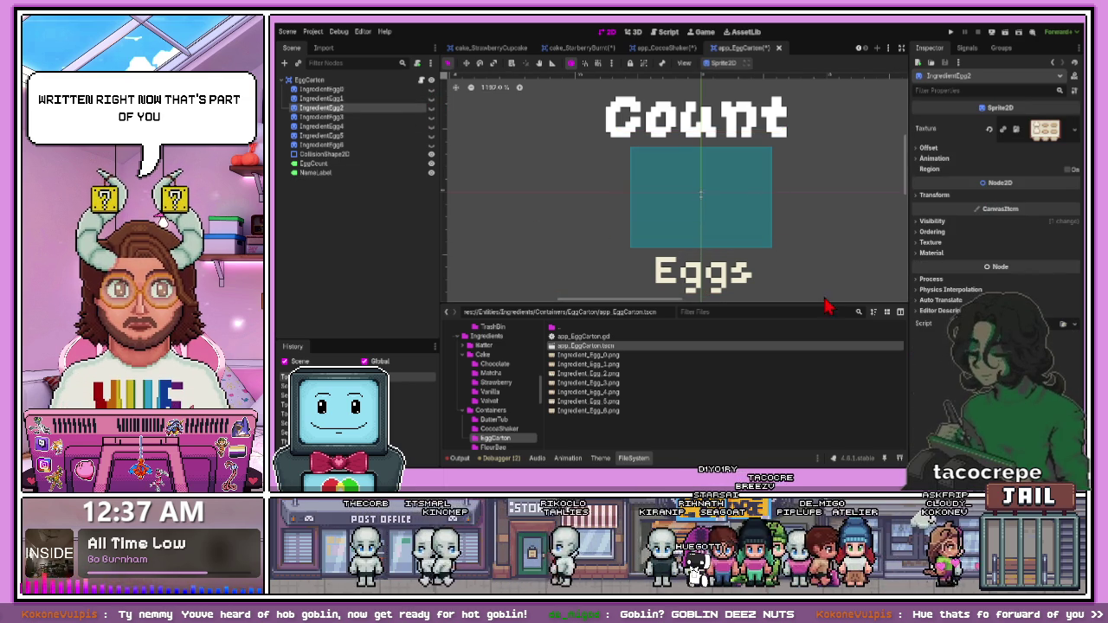
left_click(432, 111)
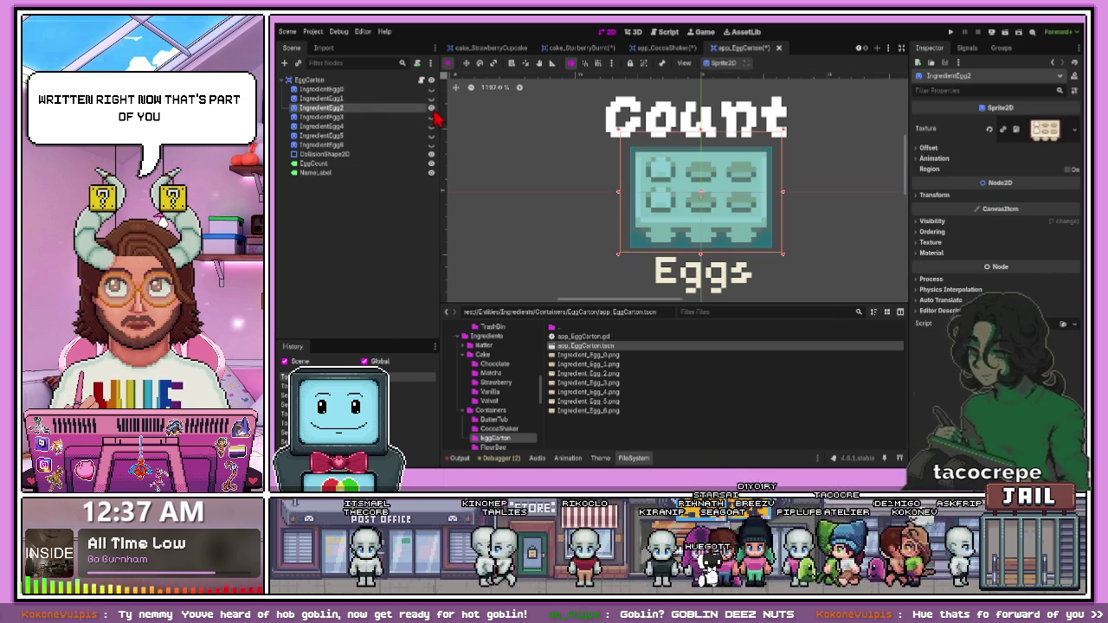
left_click(931, 253)
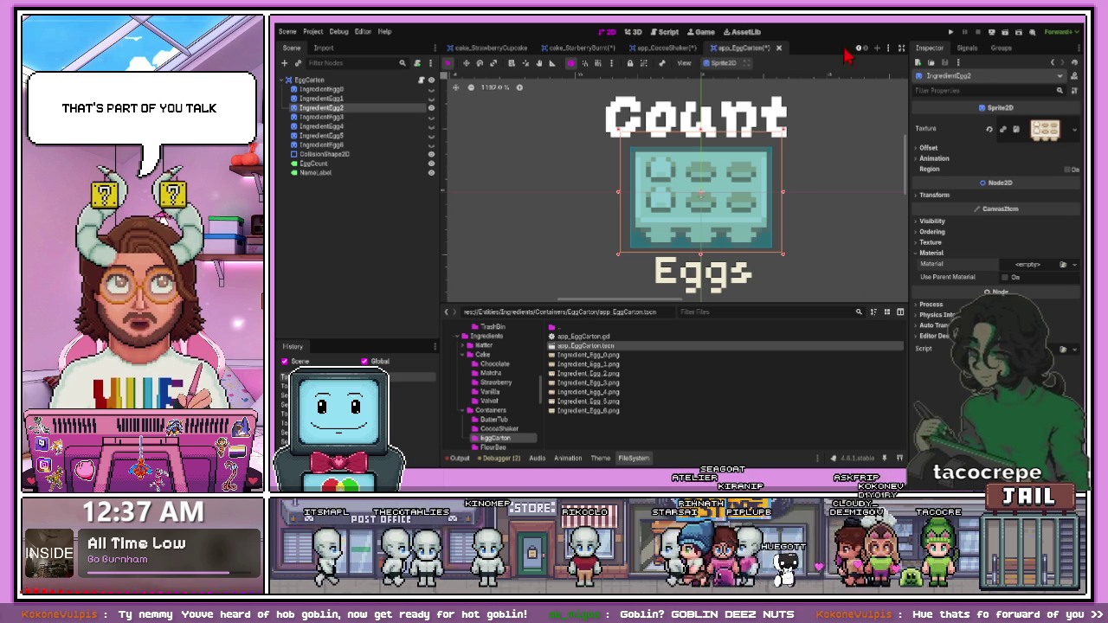
left_click(1039, 264)
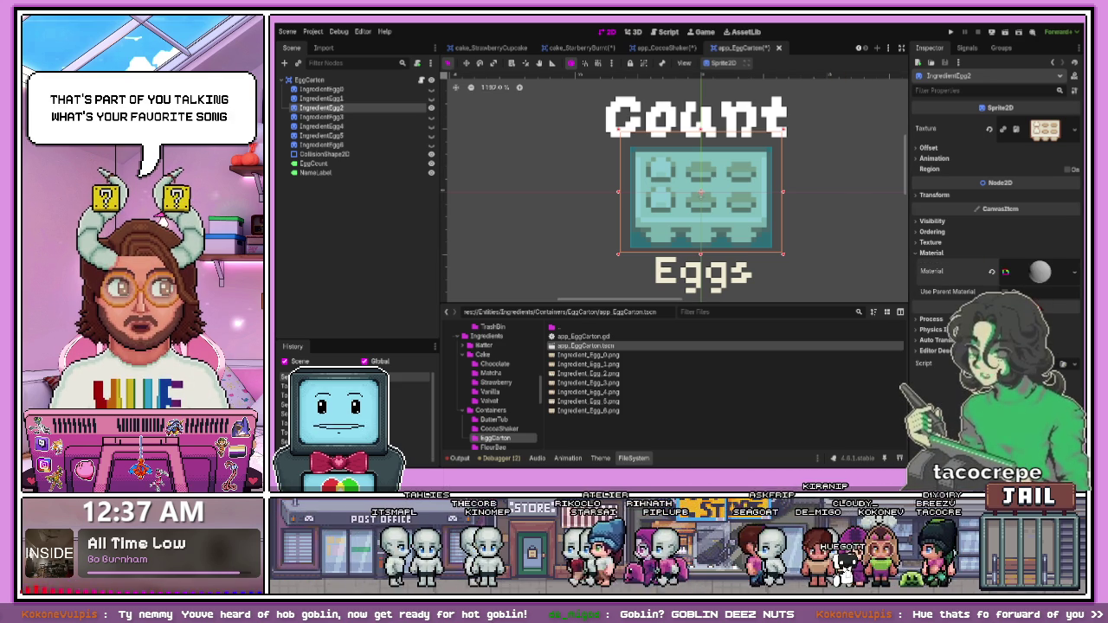
left_click(1007, 274)
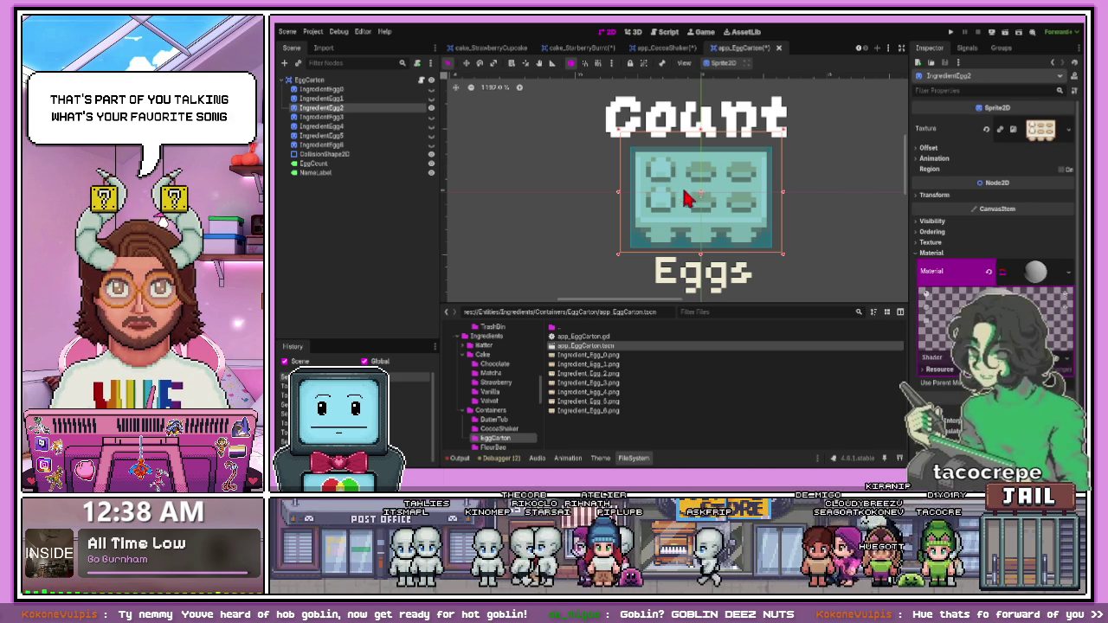
left_click(313, 163)
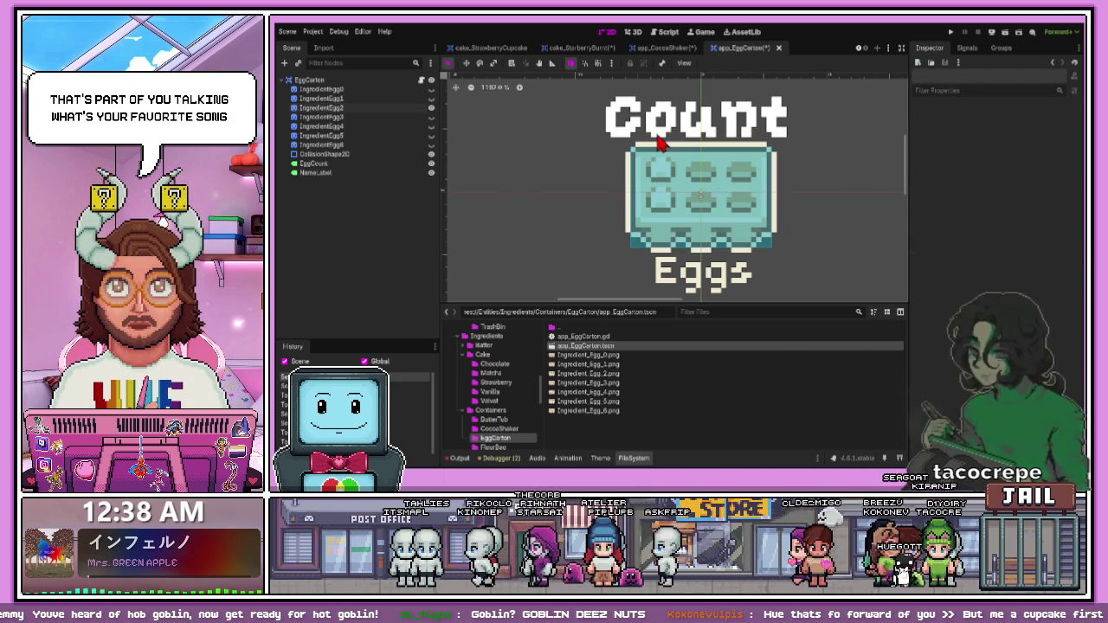
left_click(435, 117)
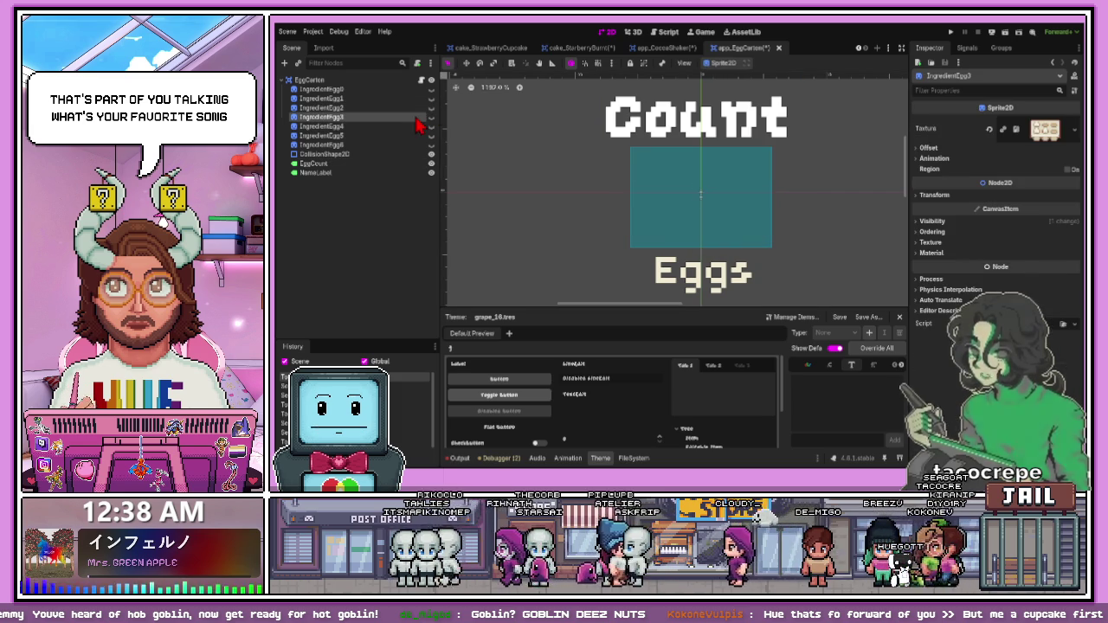
Step: Clear IngredientEgg3's CanvasItemMaterial and assign a New ShaderMaterial instead
left_click(944, 252)
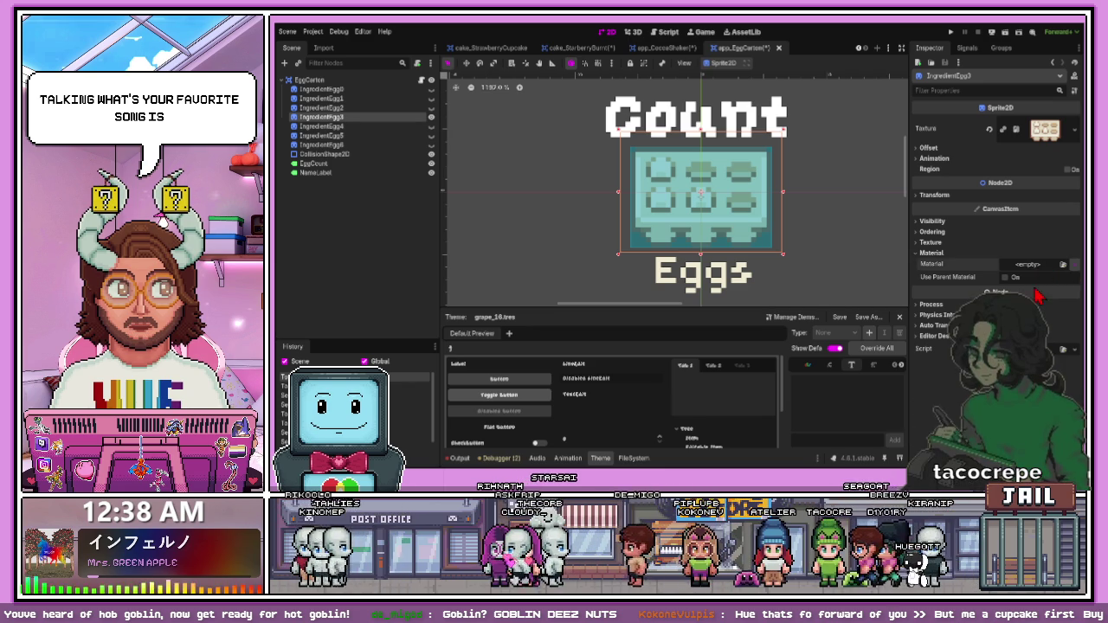
left_click(1074, 265)
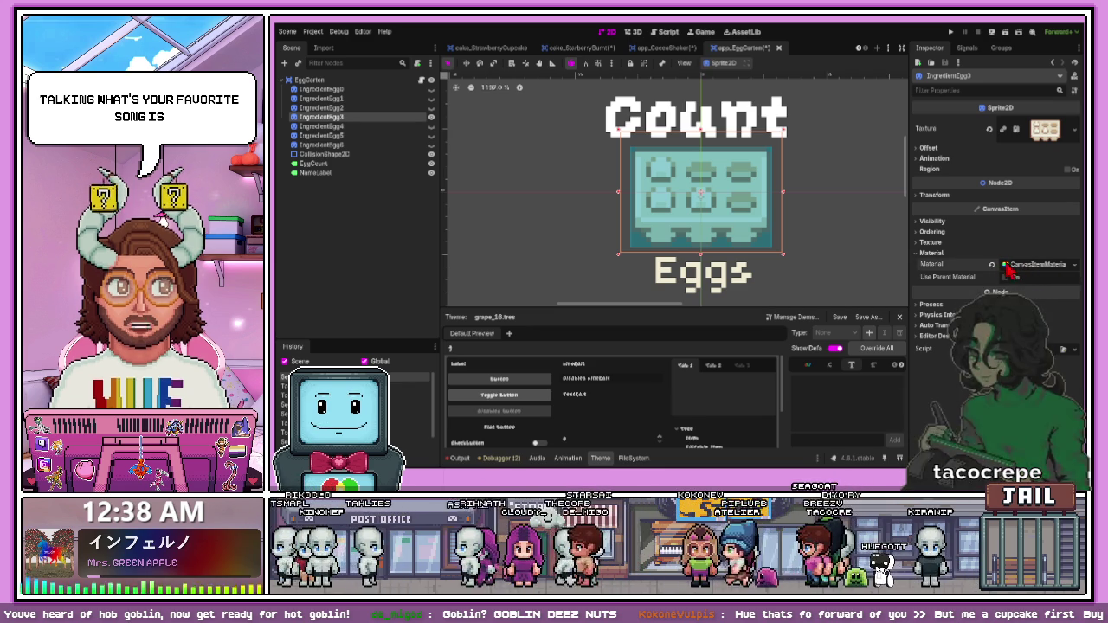
left_click(1051, 338)
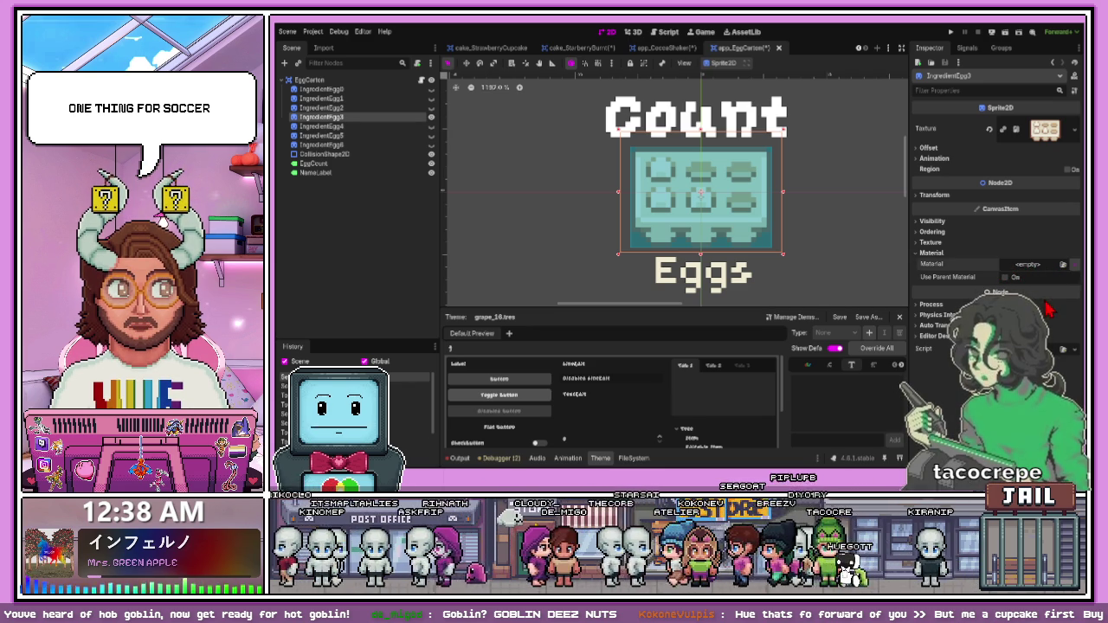
left_click(1039, 272)
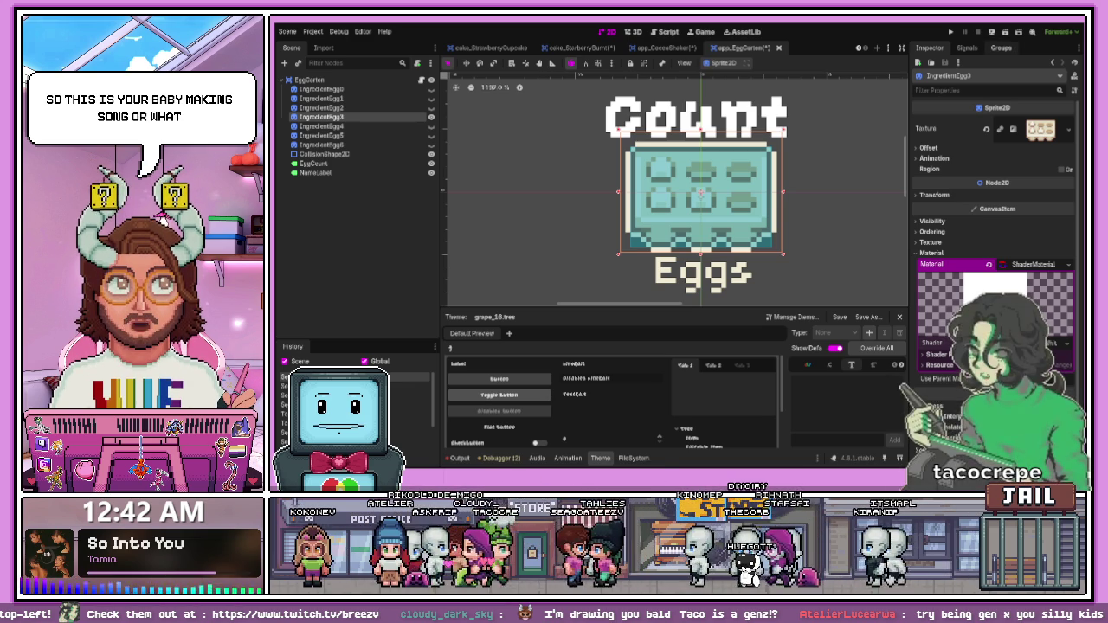
Step: Give IngredientEgg4 a New ShaderMaterial in its Material slot
left_click(792, 274)
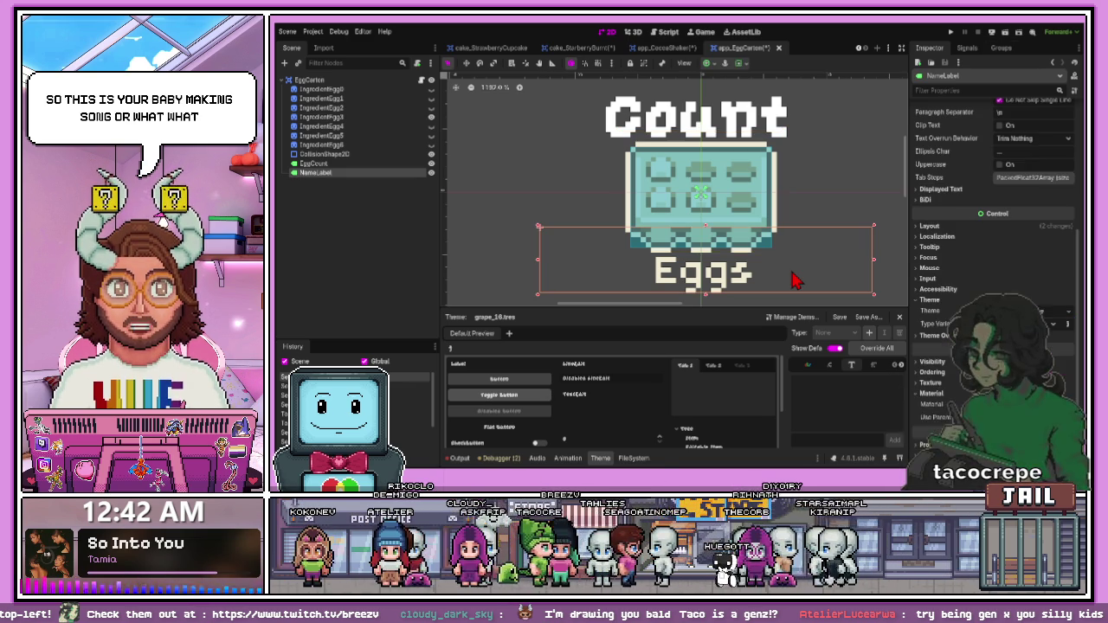
left_click(620, 223)
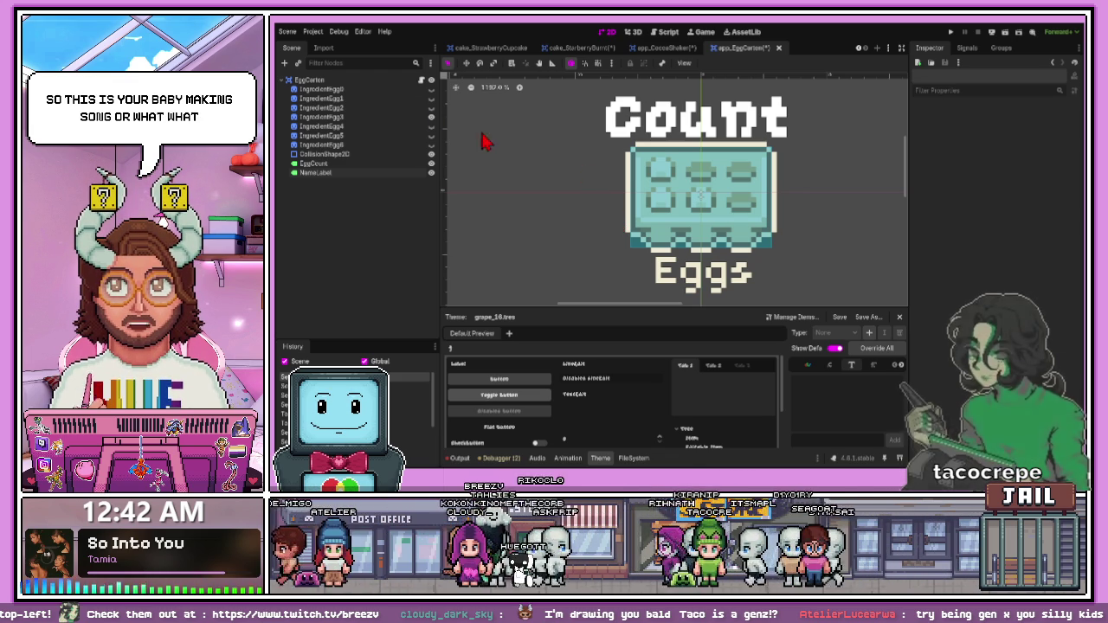
left_click(431, 127)
left_click(419, 128)
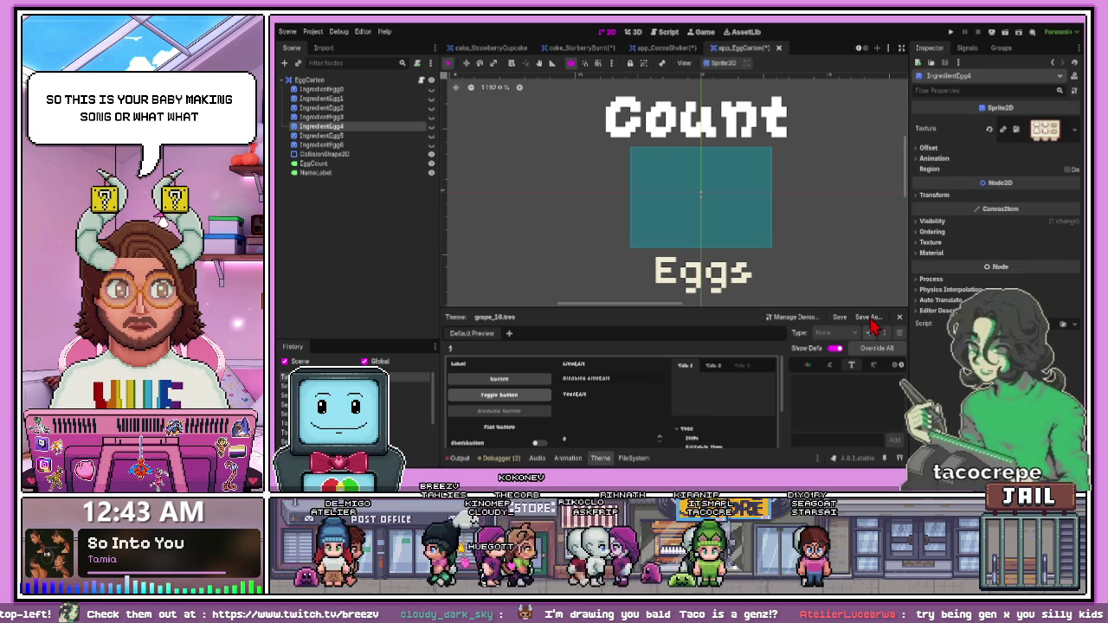
left_click(931, 253)
left_click(1028, 264)
left_click(1009, 288)
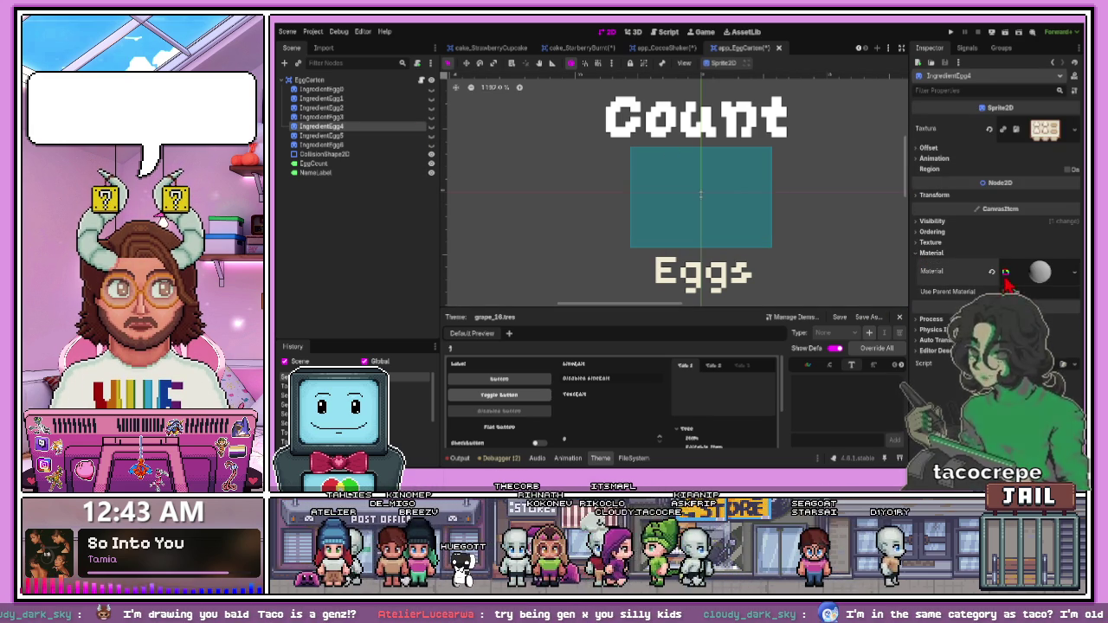
left_click(1035, 273)
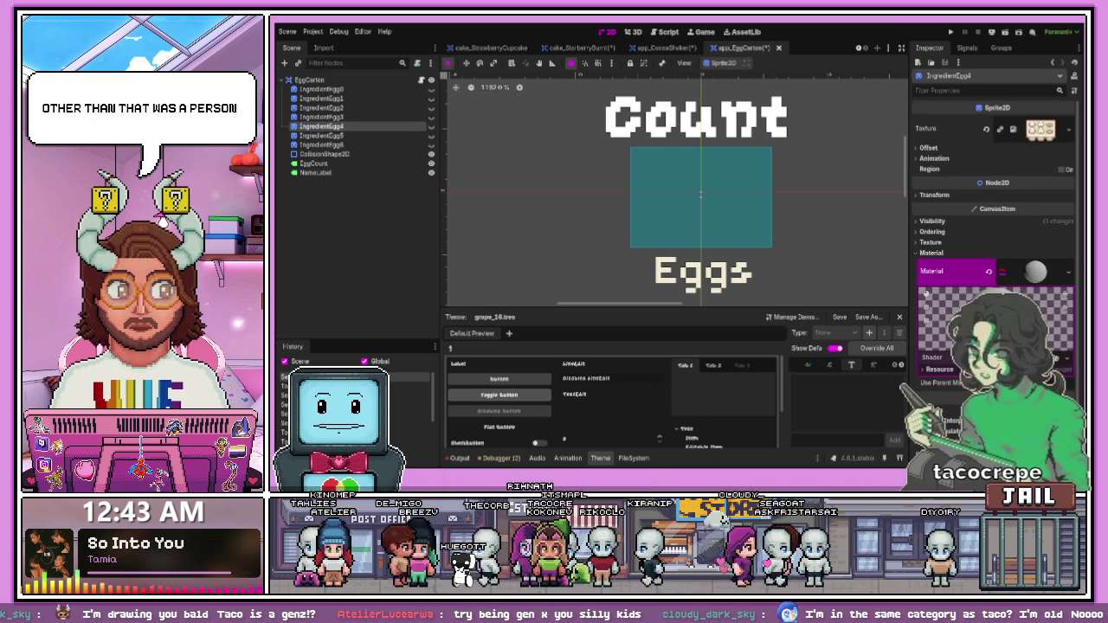
Step: Paste a shader material into IngredientEgg5's Material slot, then select IngredientEgg6
left_click(416, 138)
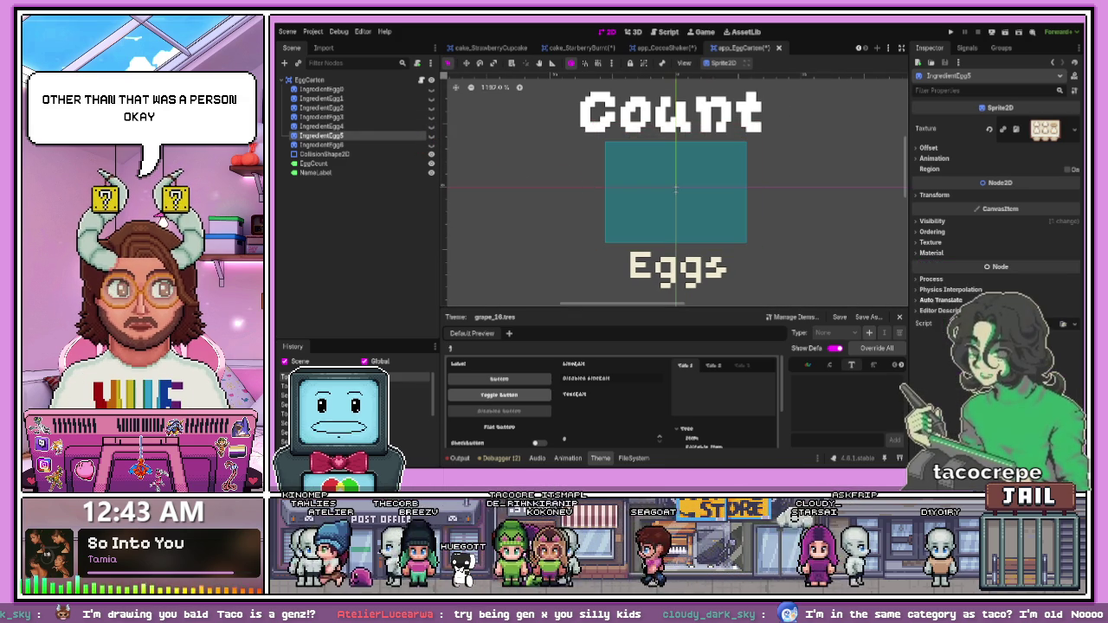
left_click(1026, 253)
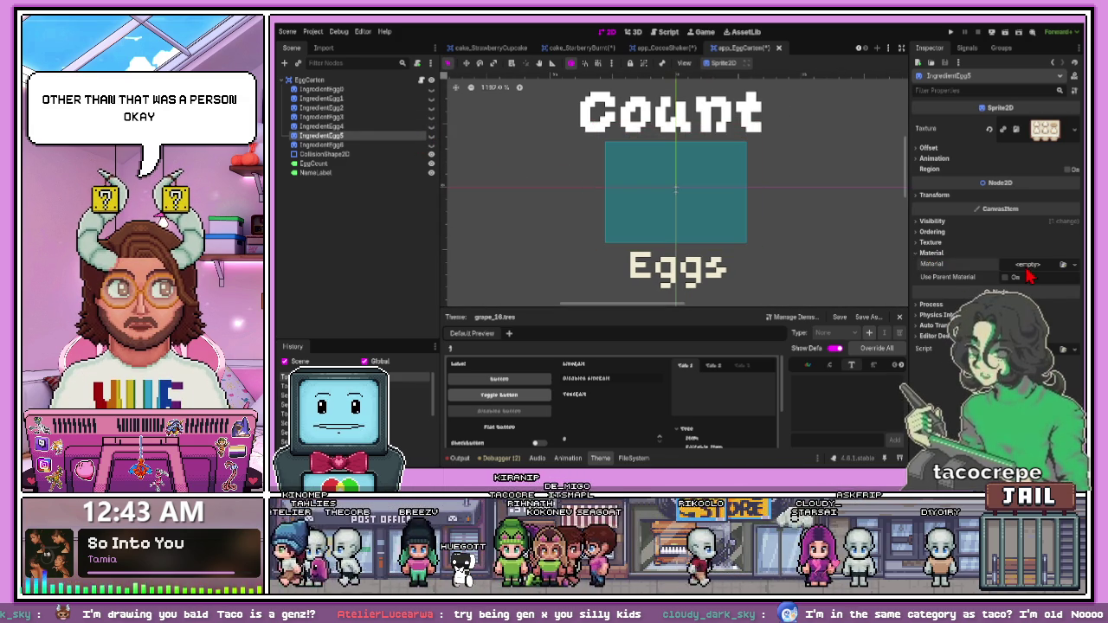
key("ctrl+v")
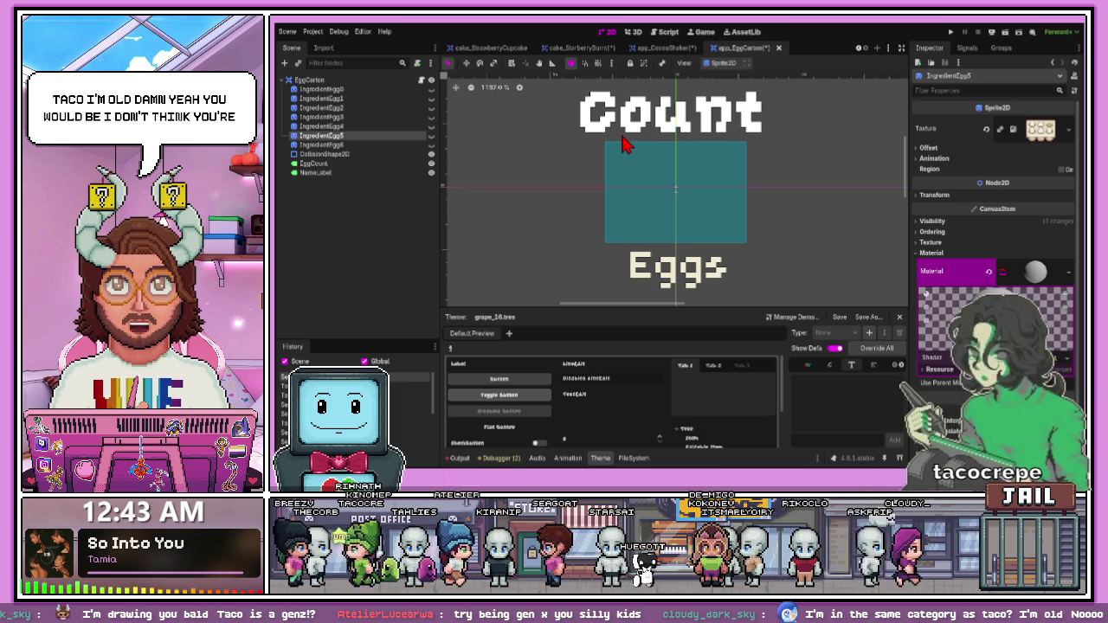
left_click(407, 145)
left_click(432, 146)
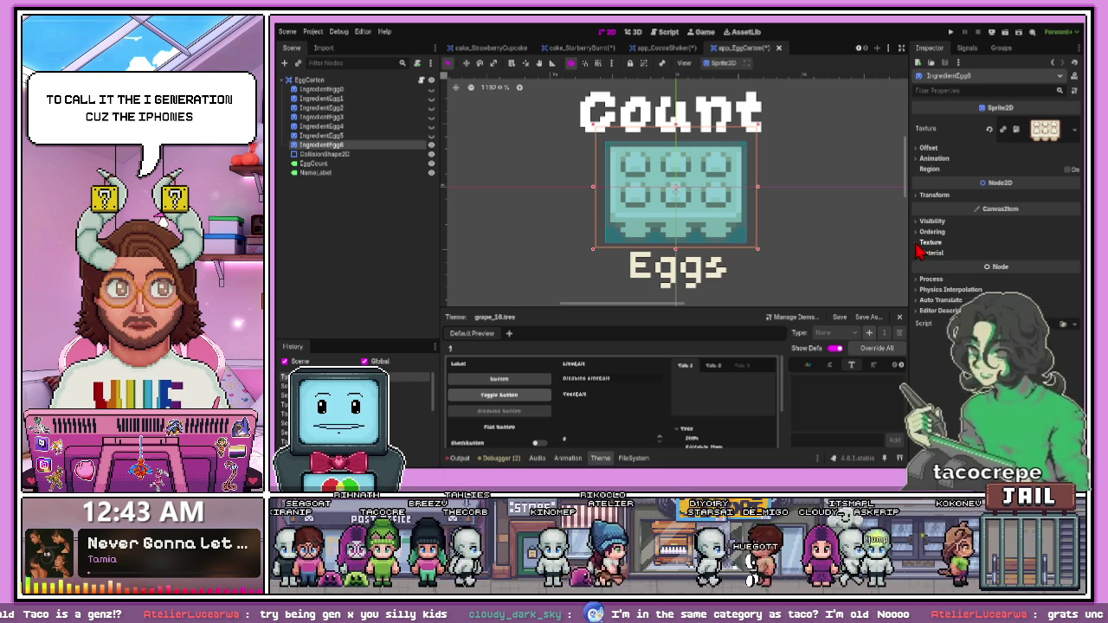
left_click(920, 245)
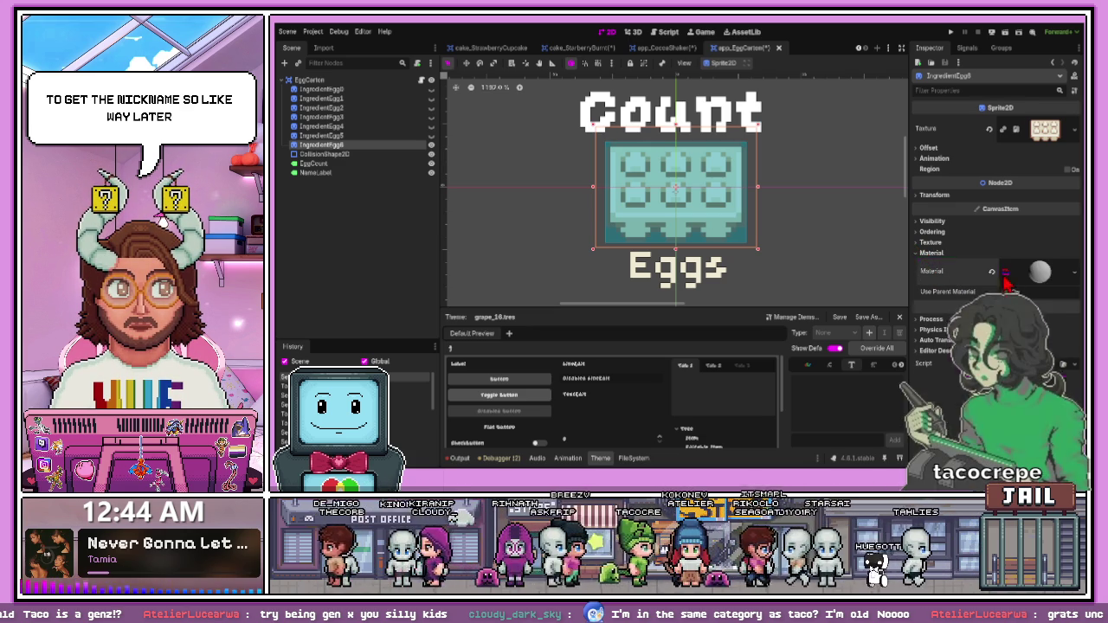
left_click(1005, 274)
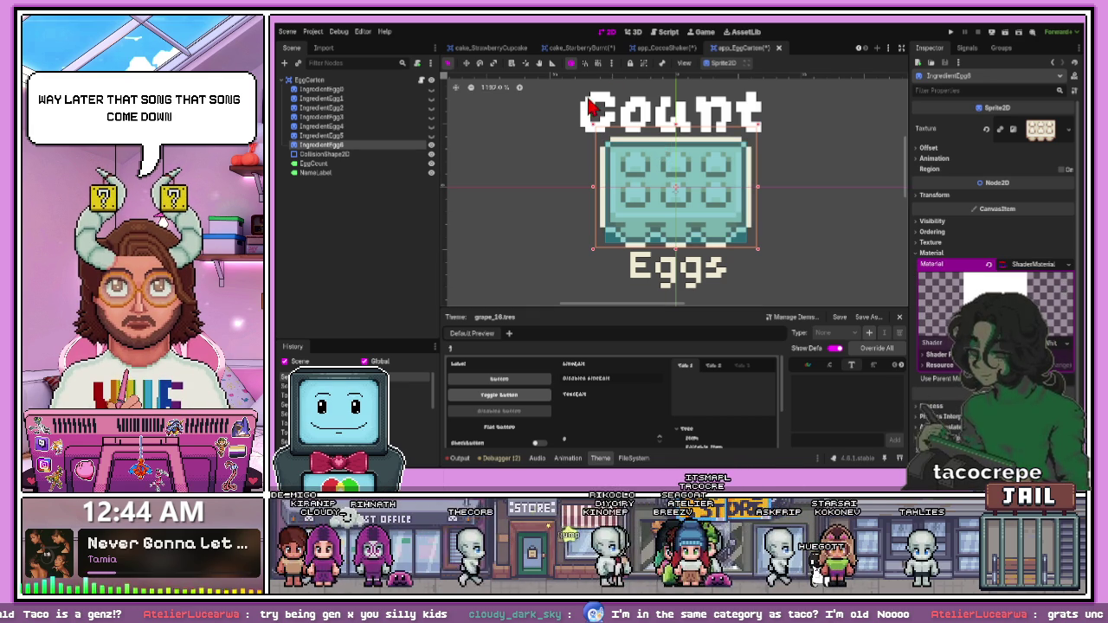
left_click(431, 145)
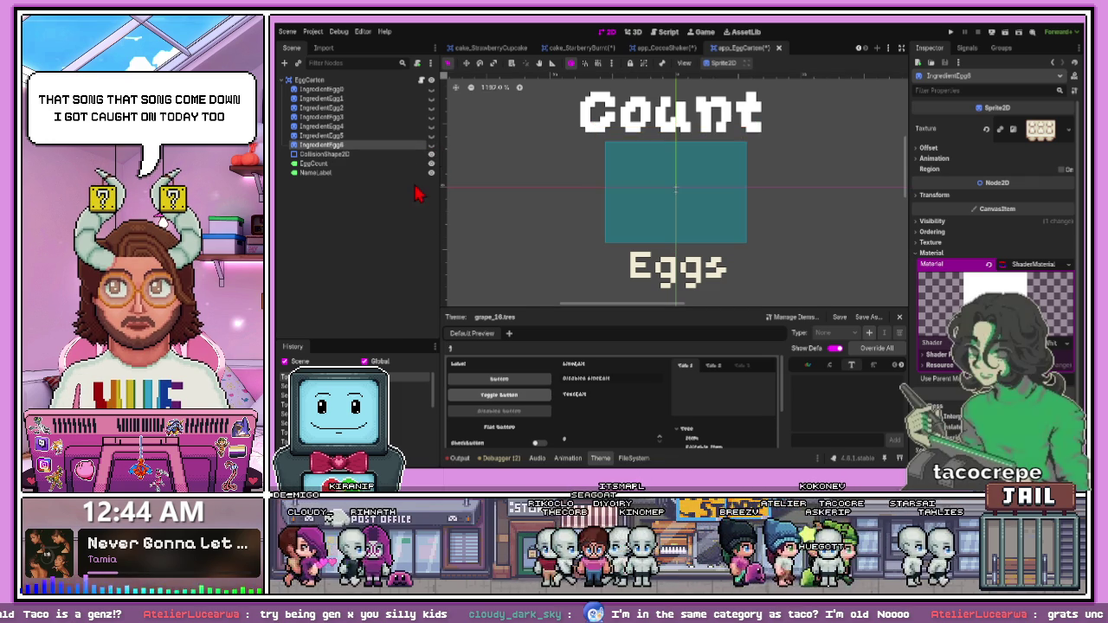
left_click(431, 146)
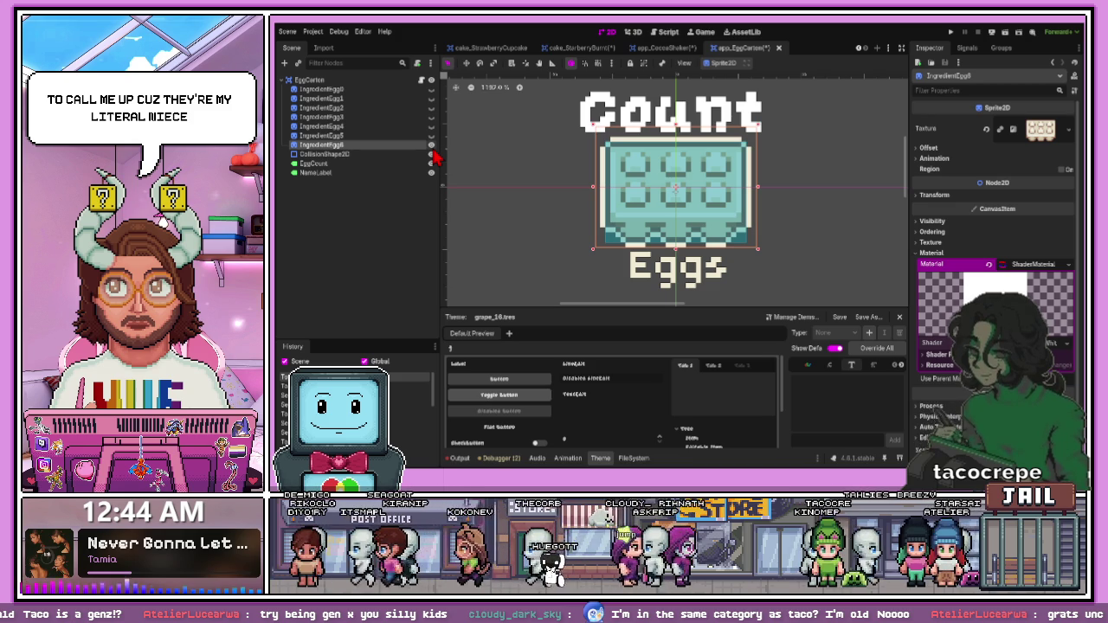
left_click(432, 145)
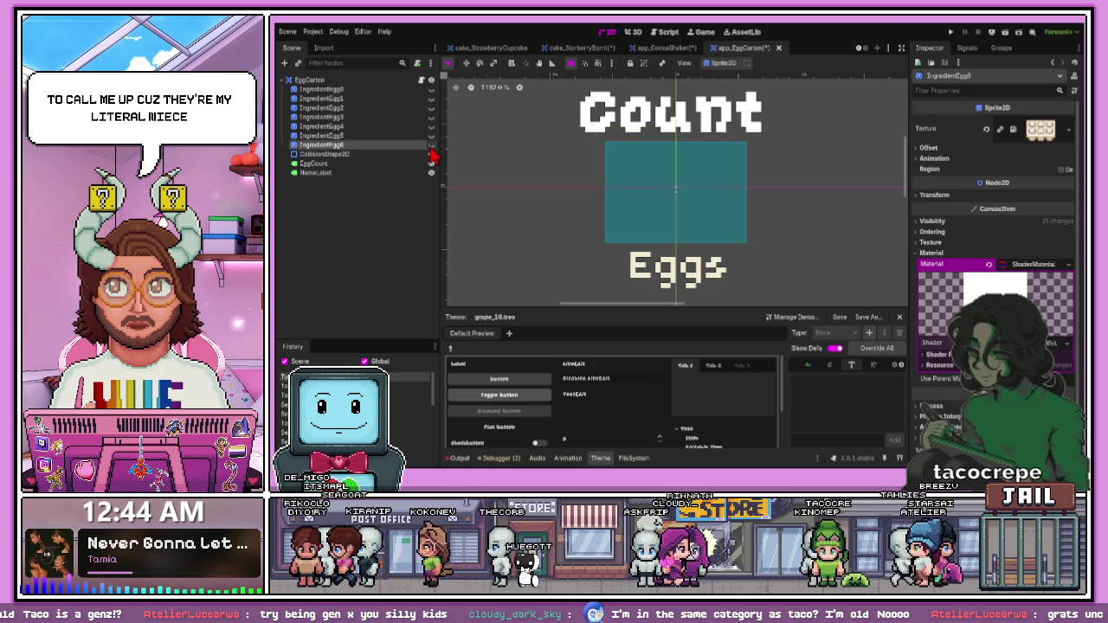
Step: Save the EggCarton scene and close every open scene tab, including app_EggCarton
left_click(628, 144)
key("ctrl+s")
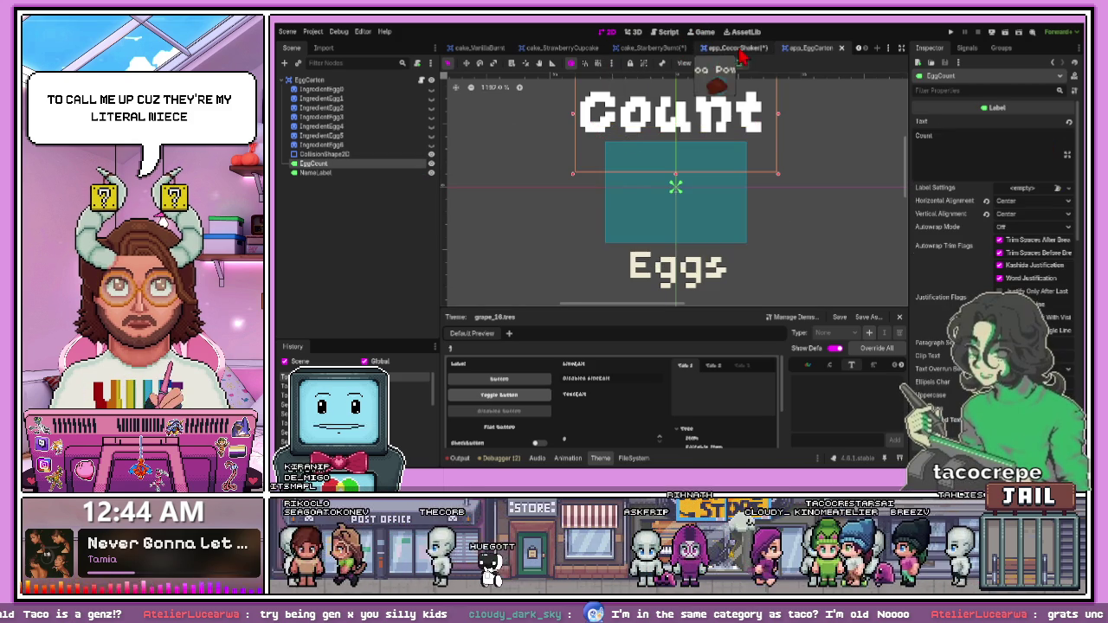
left_click(738, 50)
left_click(755, 47)
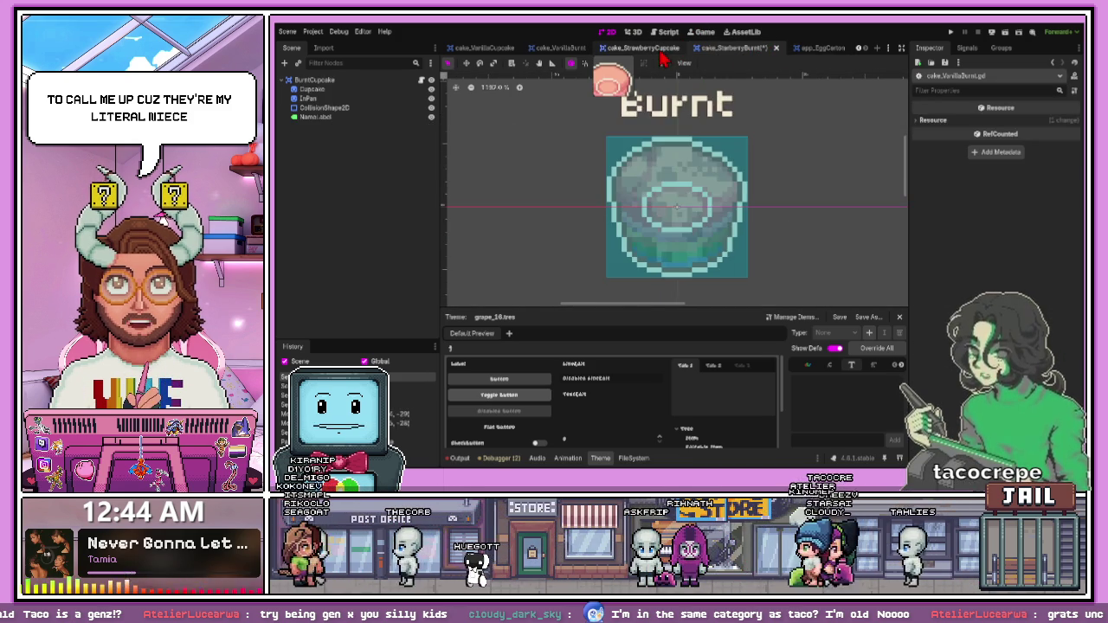
left_click(661, 50)
left_click(738, 50)
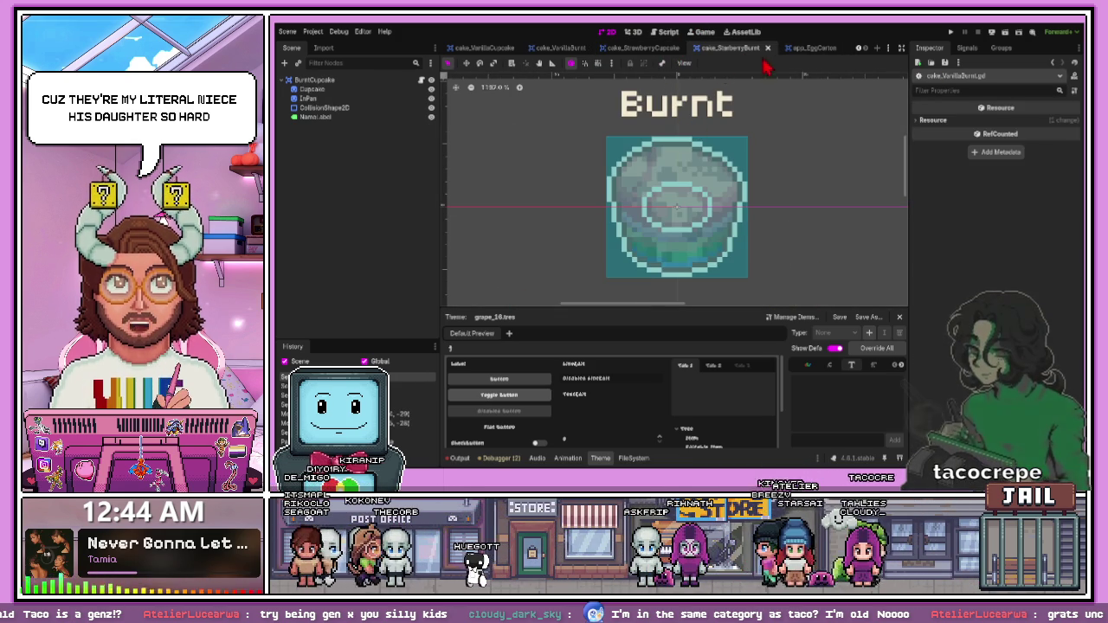
left_click(768, 48)
left_click(769, 49)
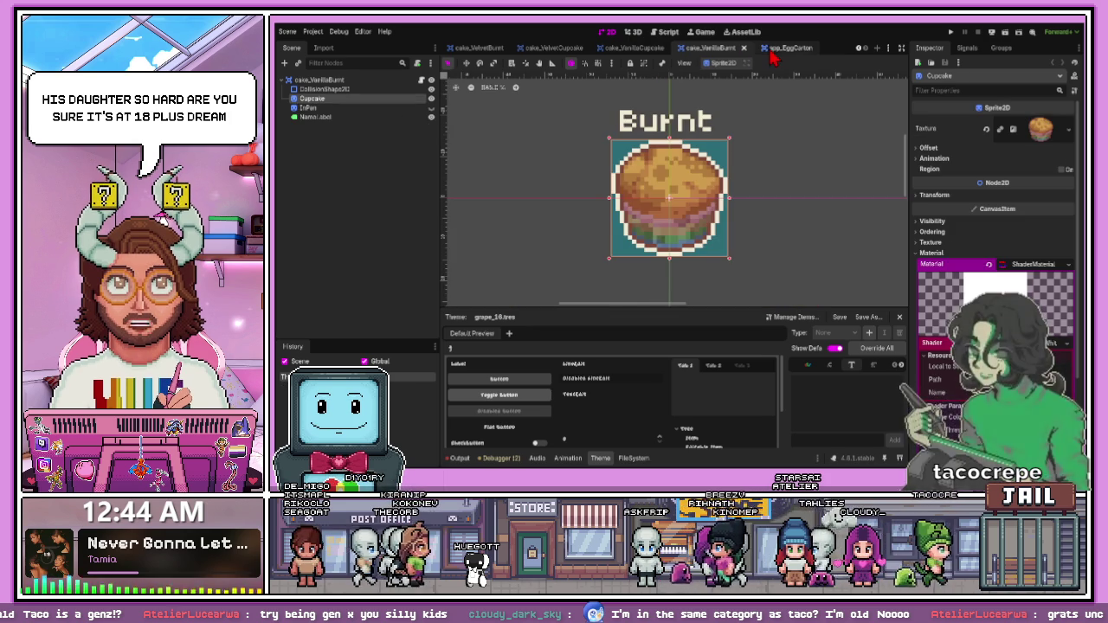
left_click(744, 49)
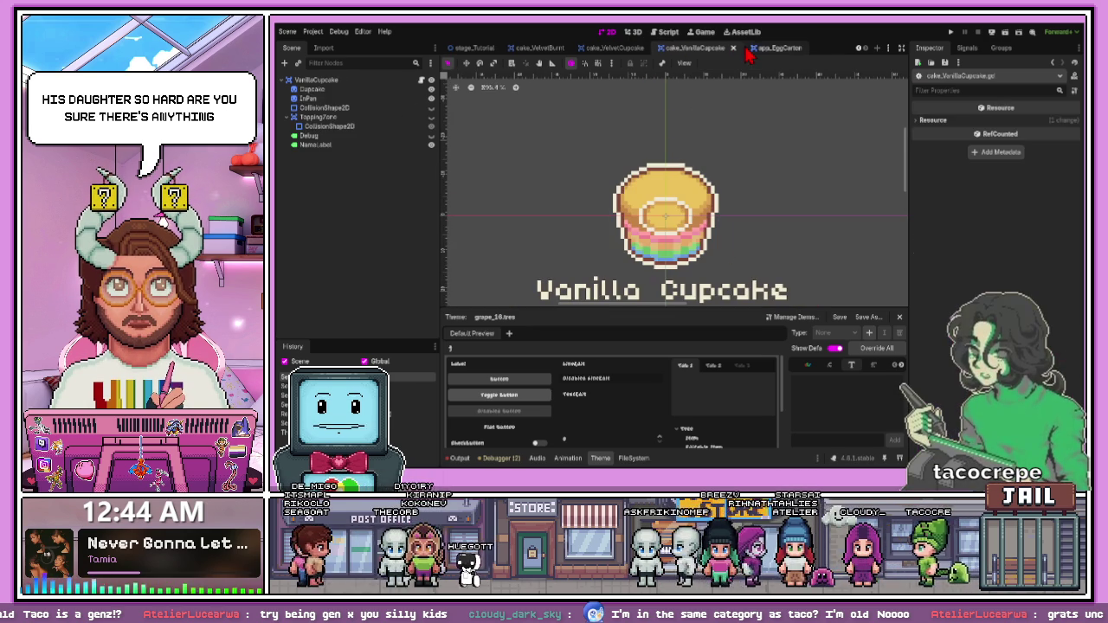
left_click(733, 48)
left_click(730, 48)
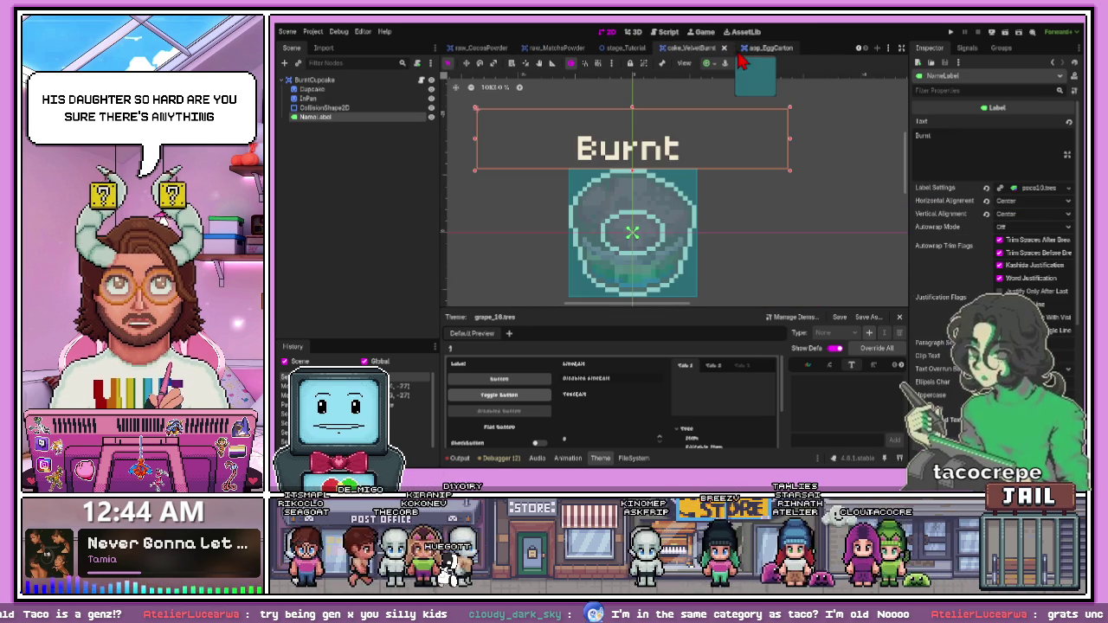
left_click(729, 50)
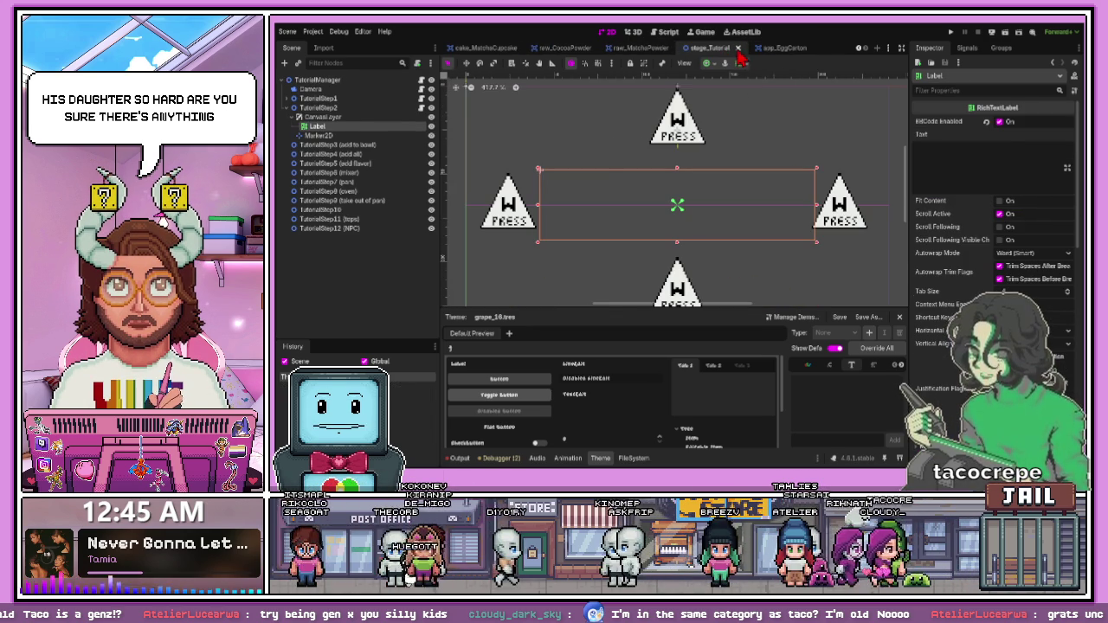
left_click(738, 48)
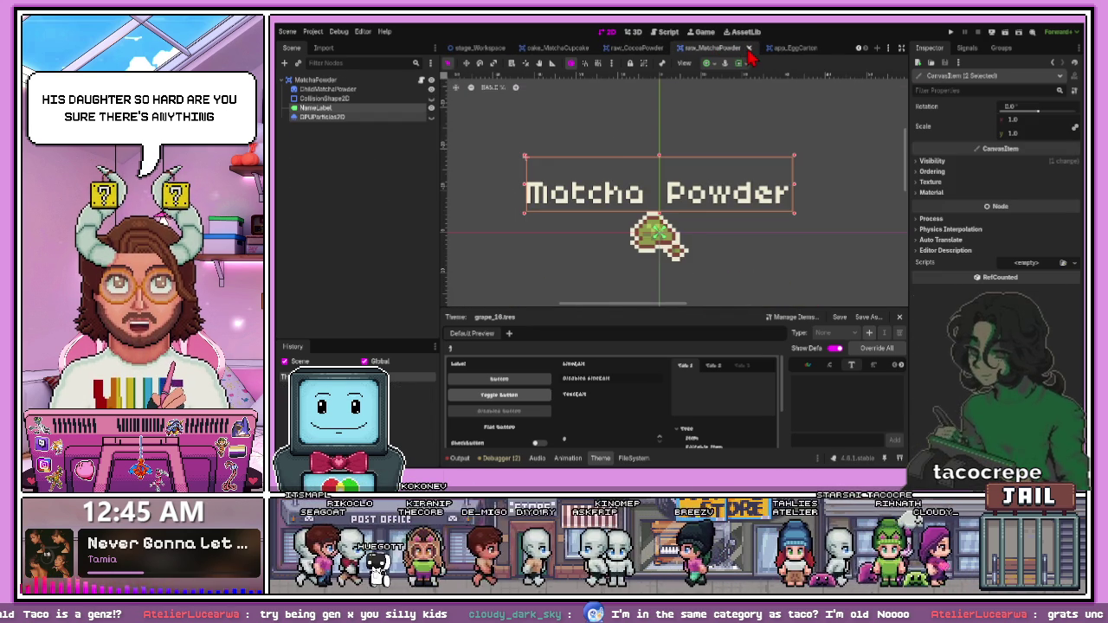
left_click(749, 49)
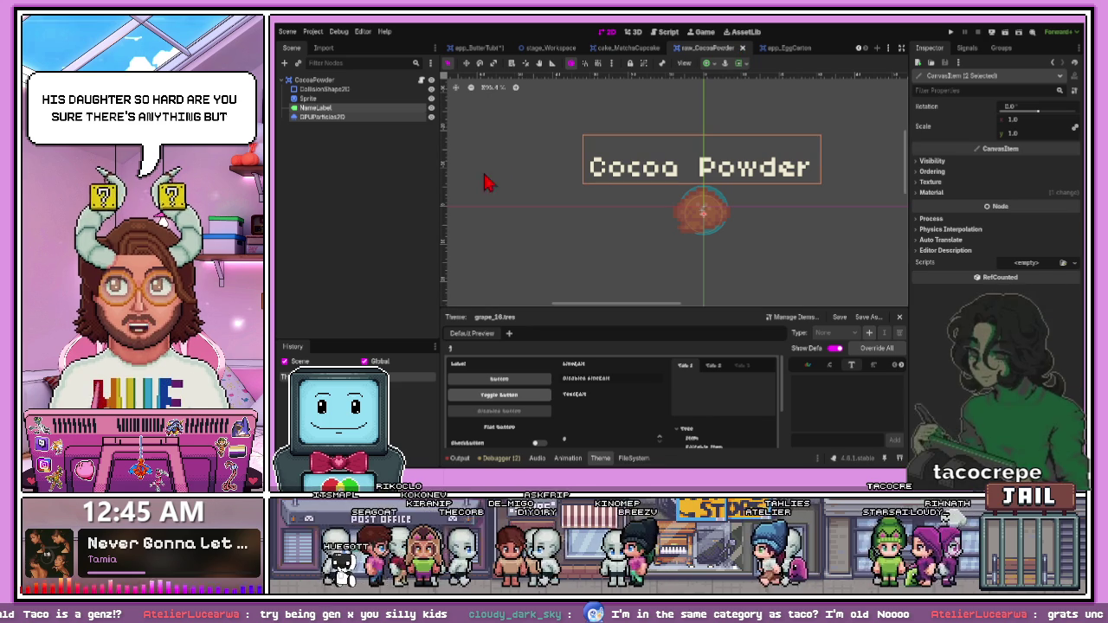
left_click(743, 50)
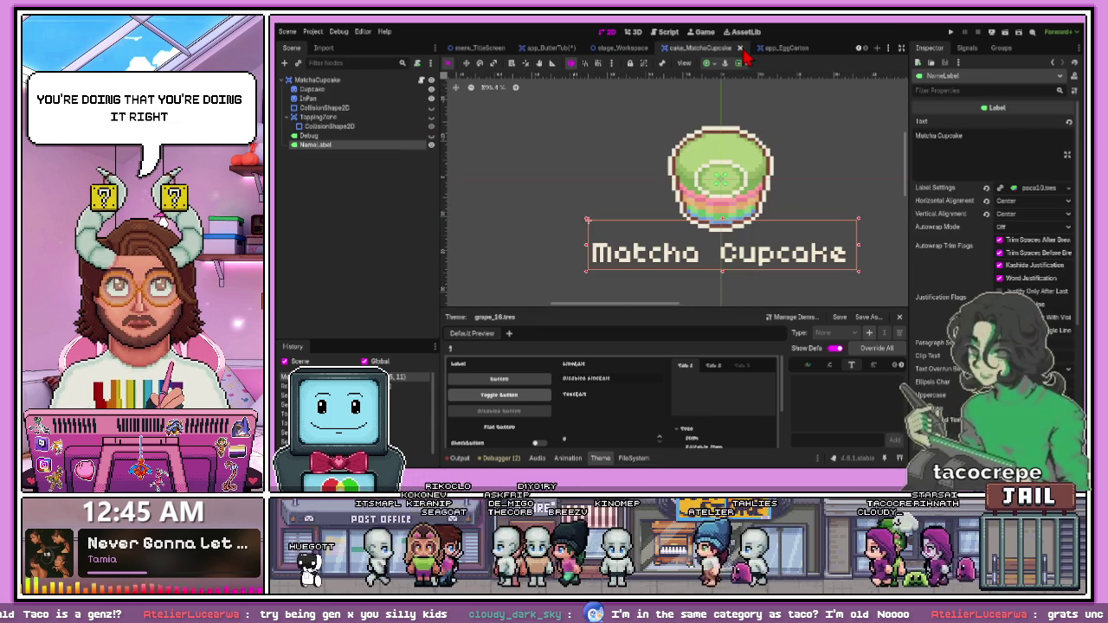
left_click(743, 50)
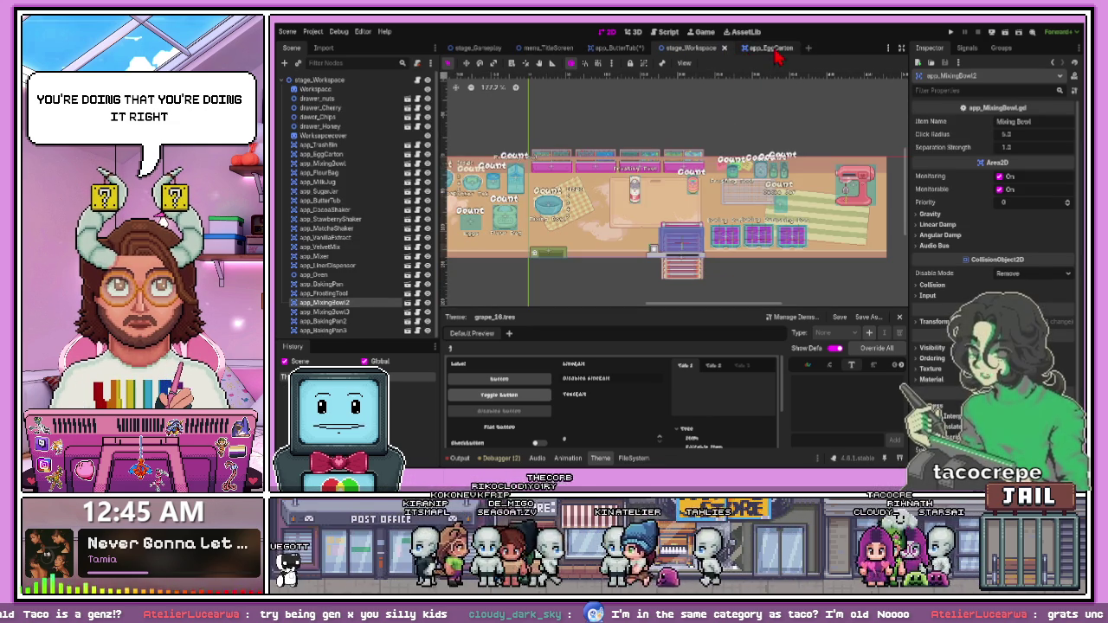
left_click(747, 49)
left_click(801, 49)
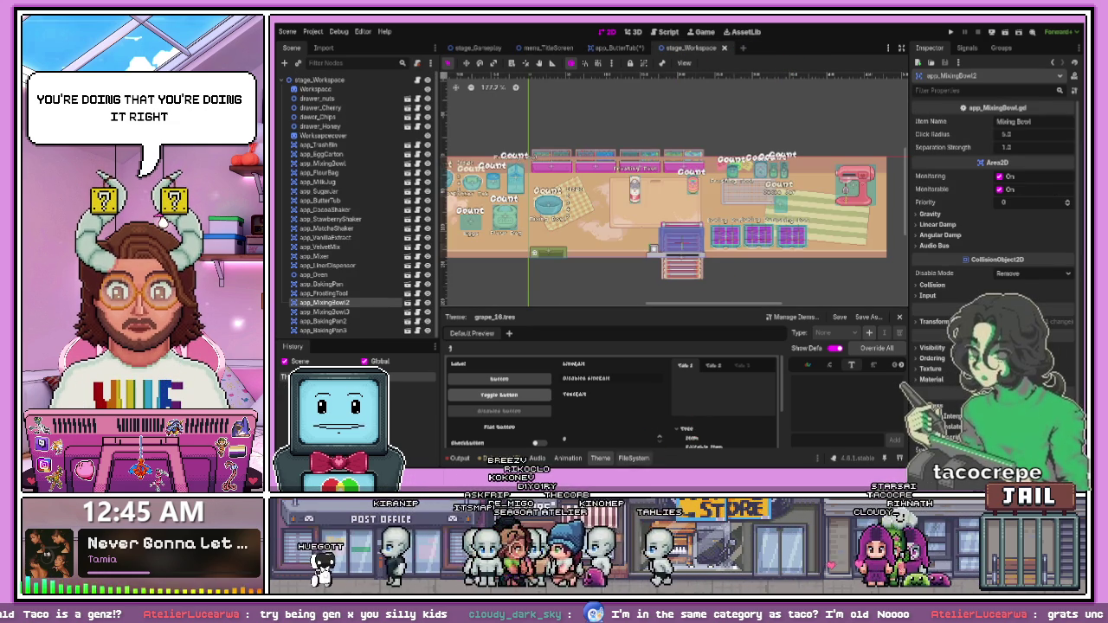
Step: Open app_FlourBag.tscn from the FlourBag folder in the FileSystem dock
left_click(633, 458)
scroll(512, 427, "down", 2)
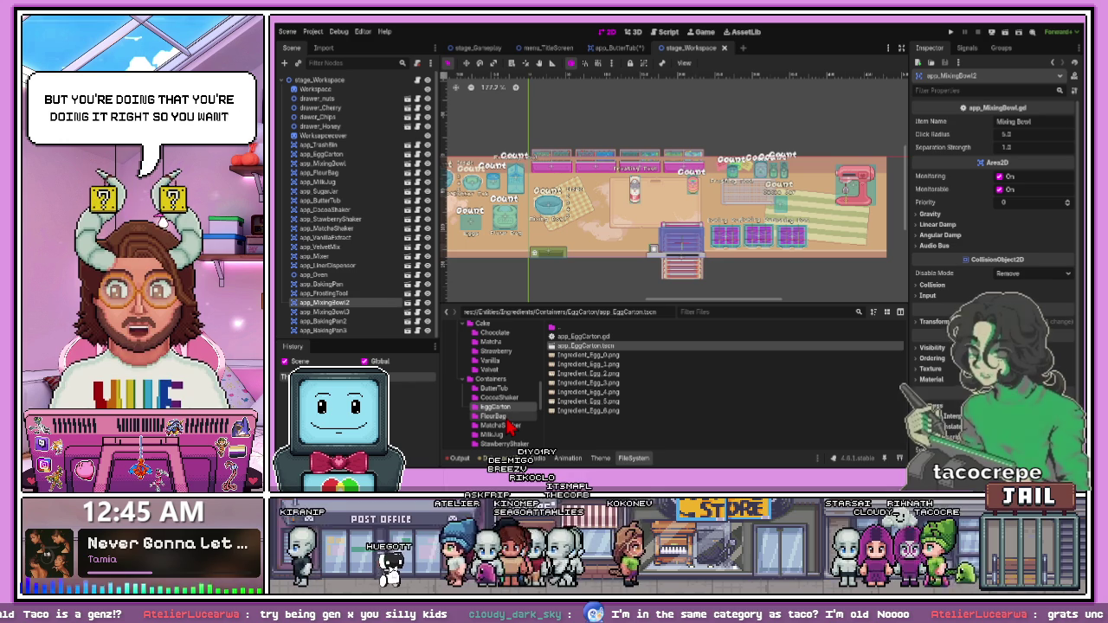
left_click(507, 418)
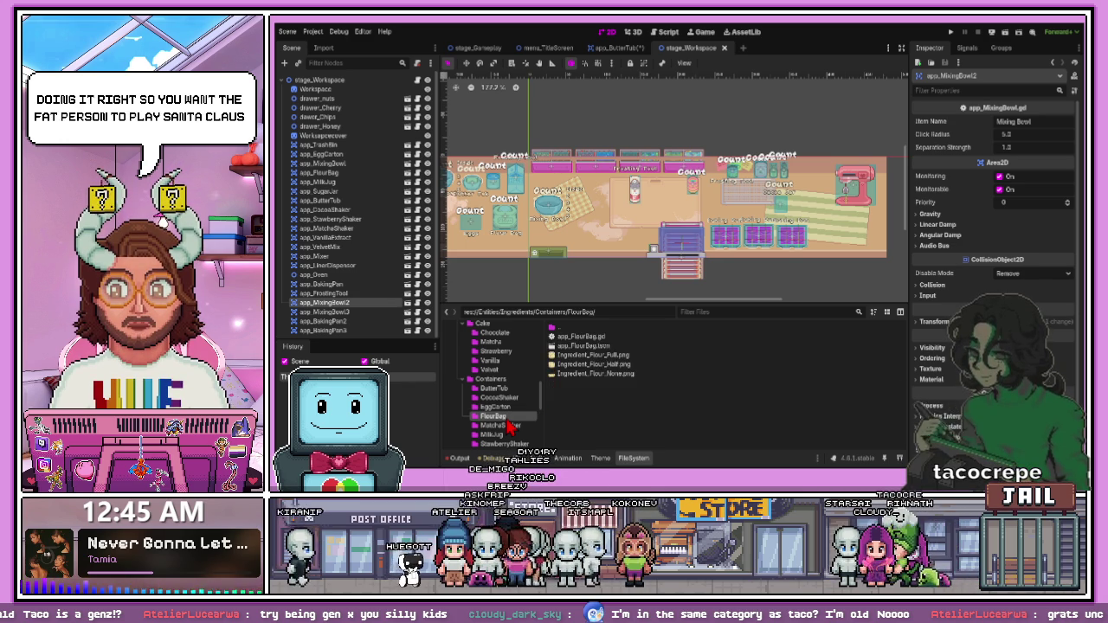
double_click(575, 347)
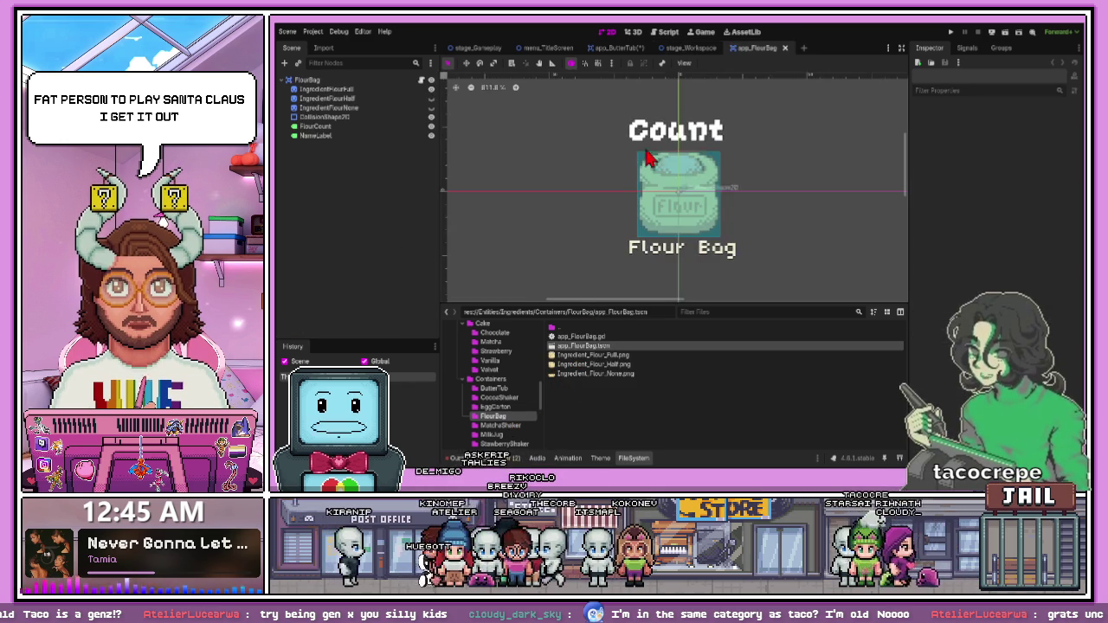
Step: Assign a New ShaderMaterial to the IngredientFlourFull sprite's Material slot
scroll(671, 178, "up", 5)
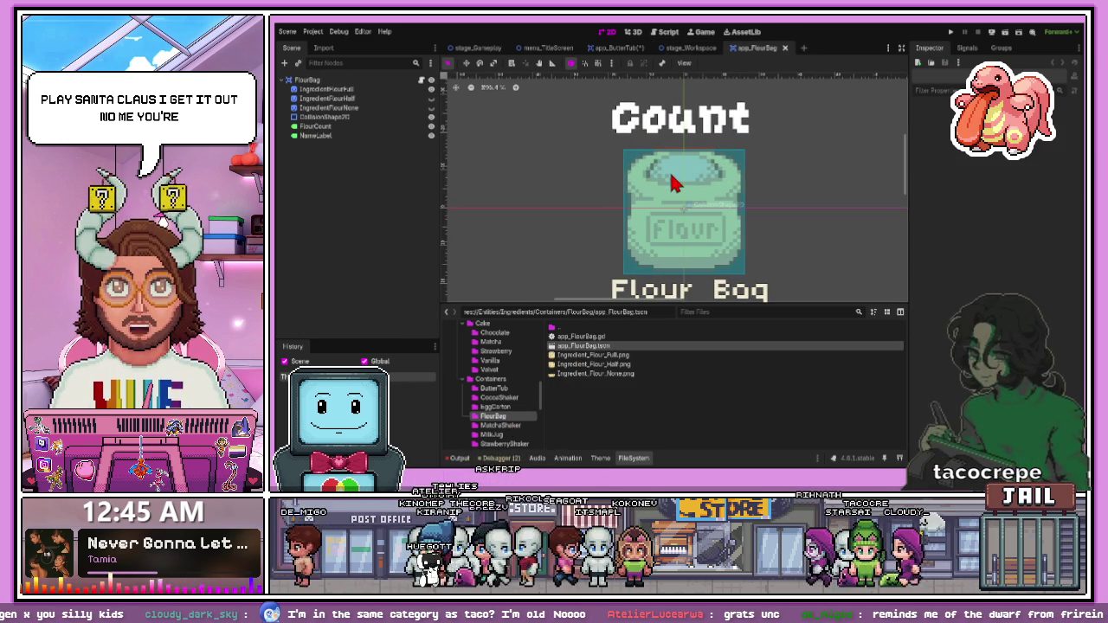
left_click(381, 89)
left_click(928, 253)
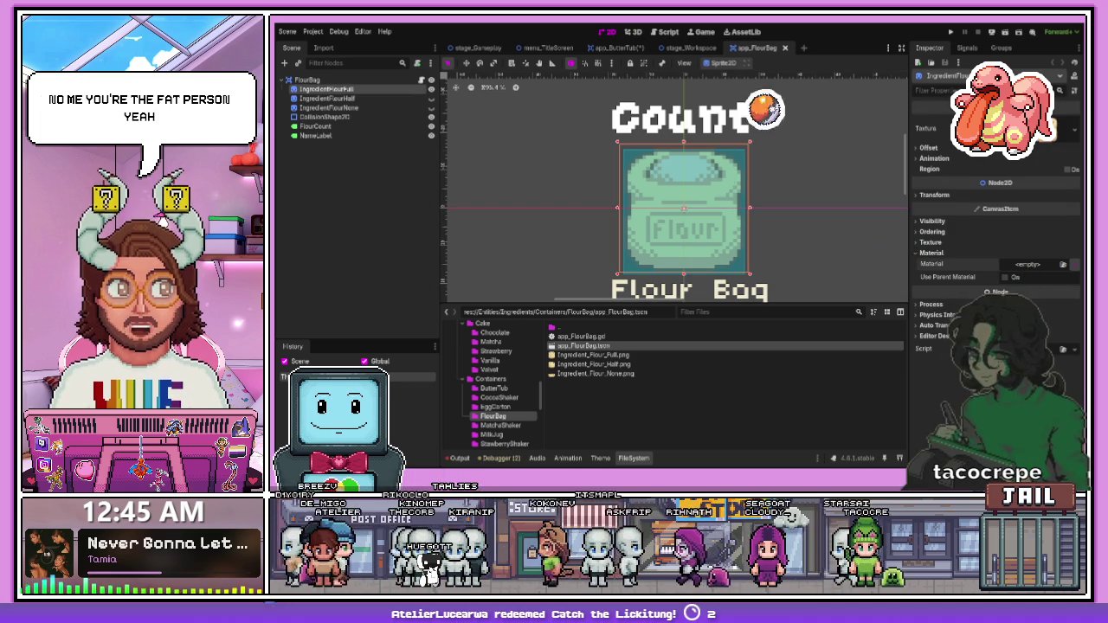
left_click(1028, 264)
left_click(1039, 278)
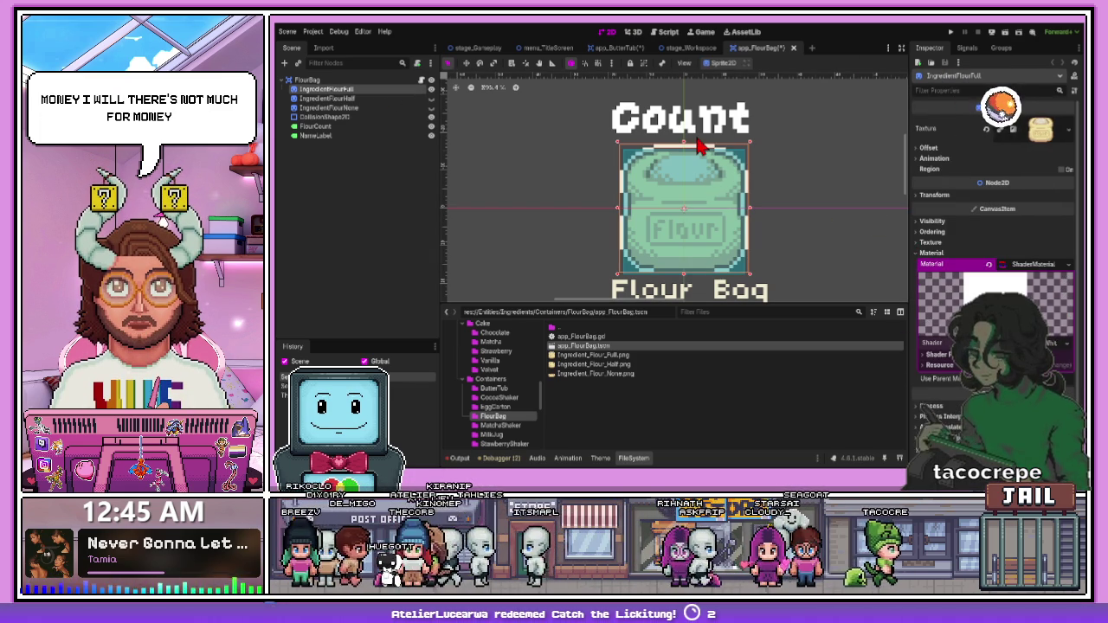
left_click(792, 183)
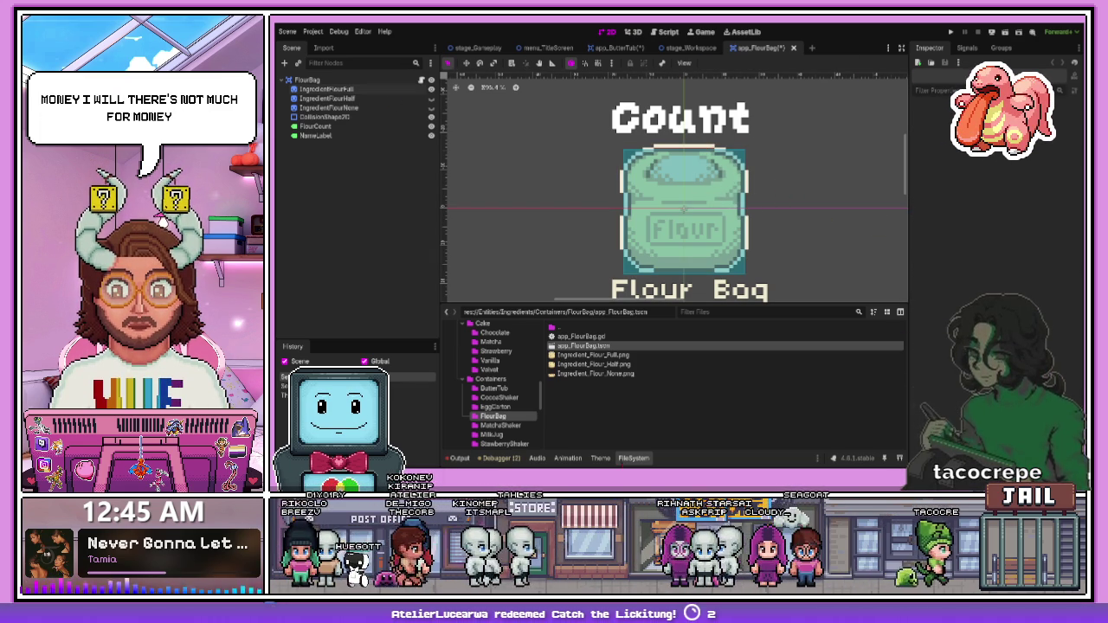
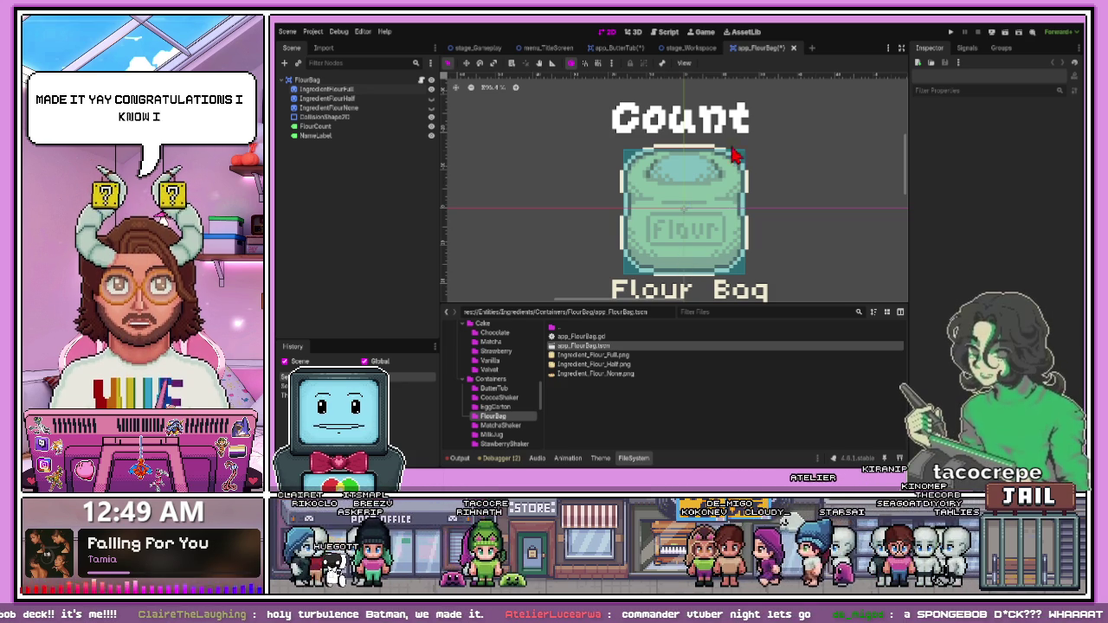
Step: Select the FlourCount label to show its Label properties and the Theme editor
left_click(693, 165)
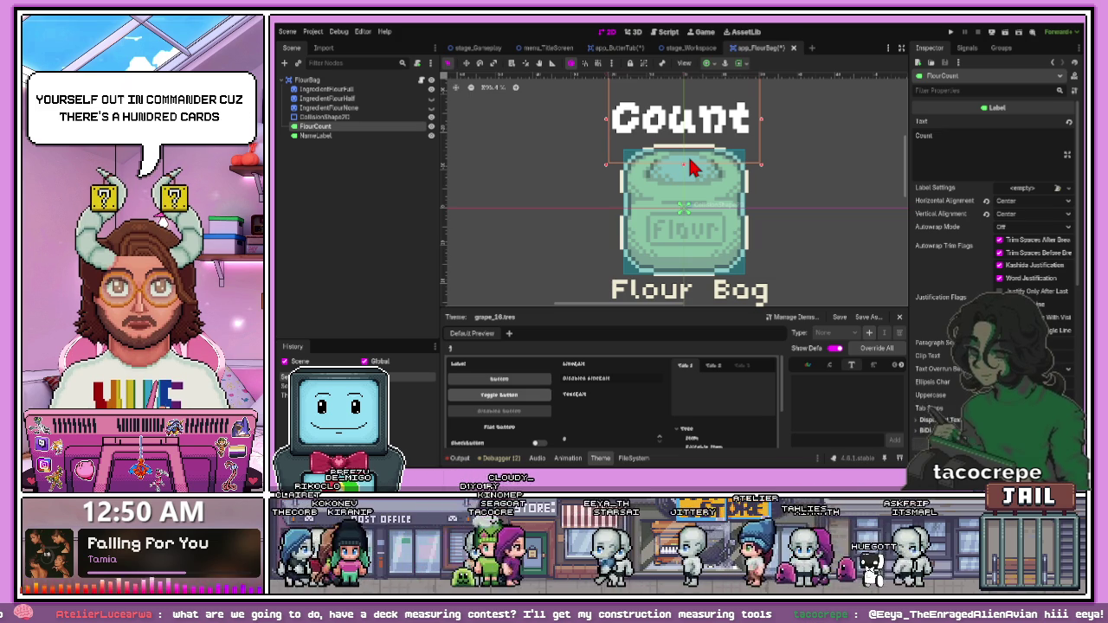
Step: Select CollisionShape2D to view its rectangle shape and transform values
left_click(703, 227)
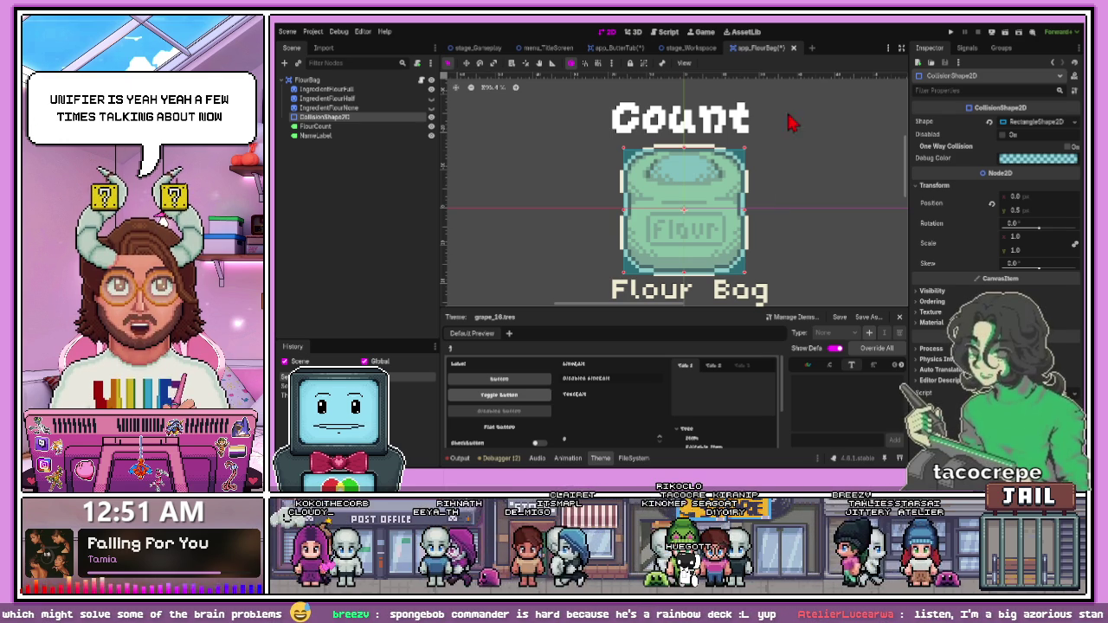
Step: Switch to the ButterTub scene
left_click(617, 48)
Step: Make the tub sprite visible again by toggling the sprite nodes' visibility in ButterTub
left_click(767, 166)
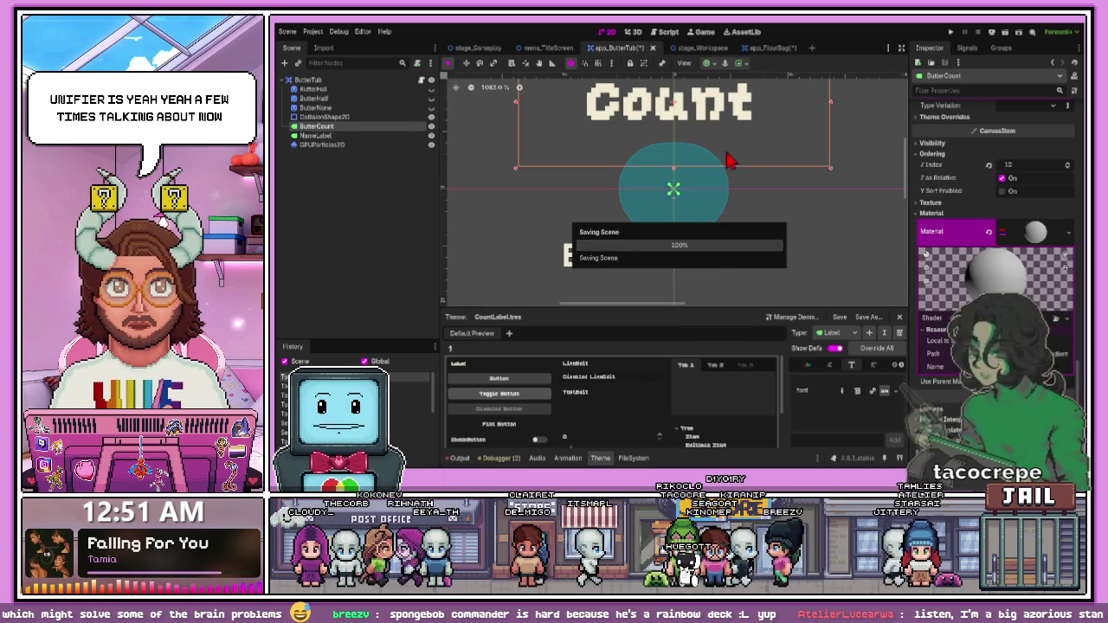
left_click(432, 107)
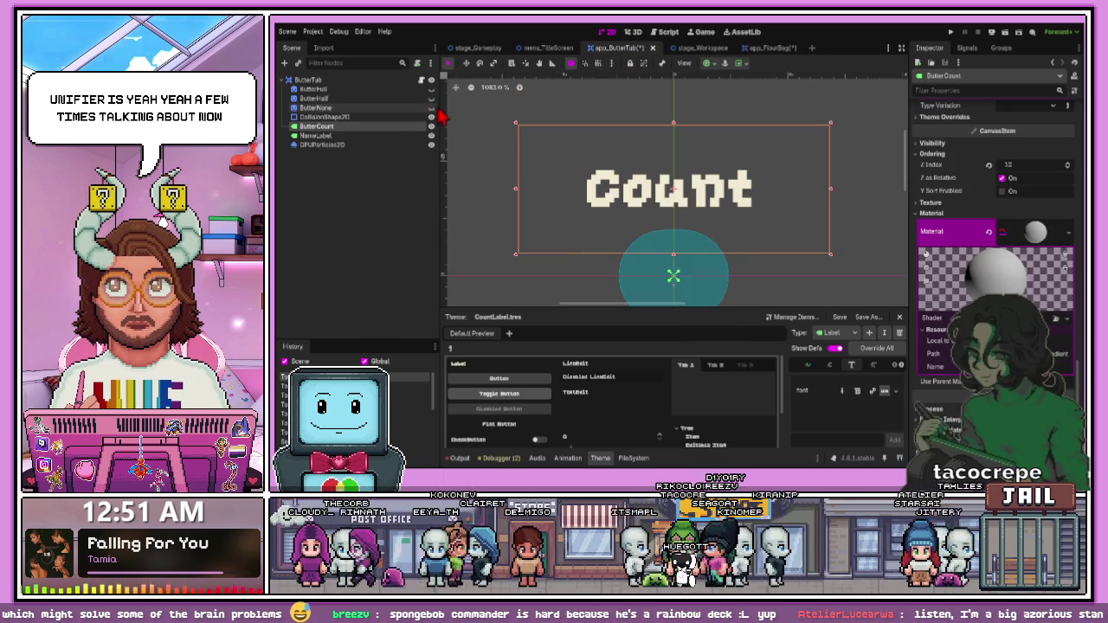
left_click(431, 97)
left_click(432, 98)
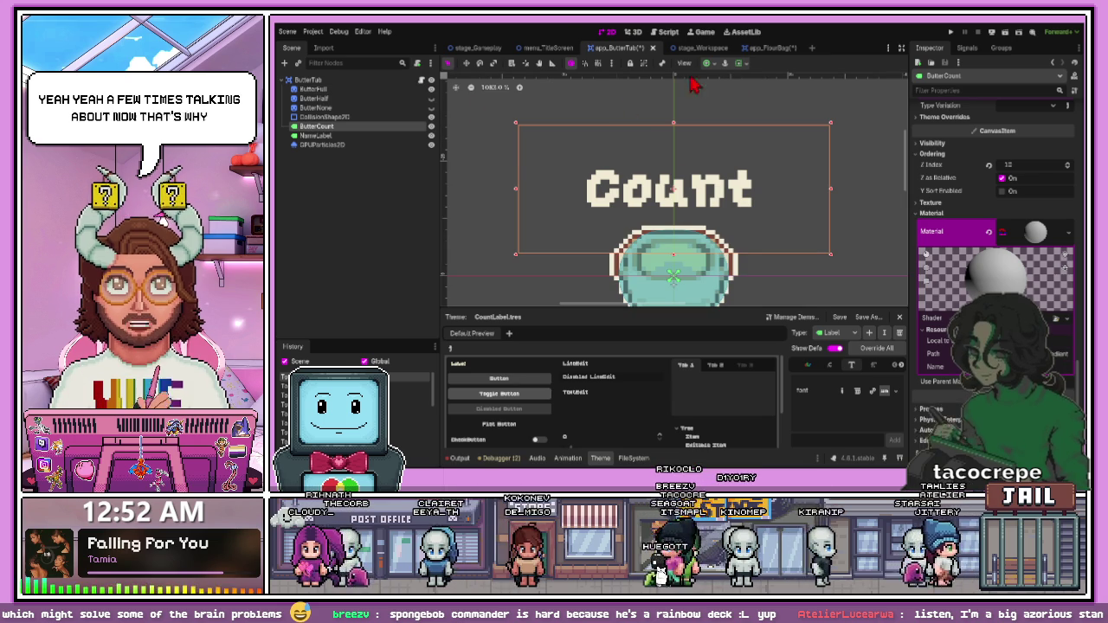
Step: Clear the selection, return to the FlourBag scene, and reselect its CollisionShape2D
left_click(660, 93)
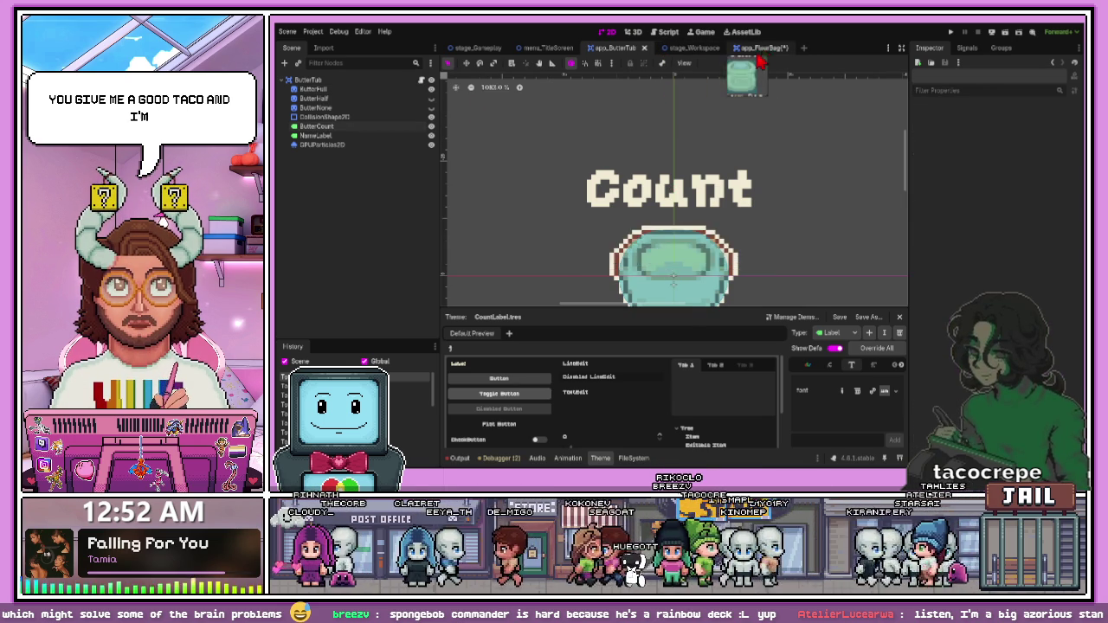
left_click(770, 48)
left_click(687, 201)
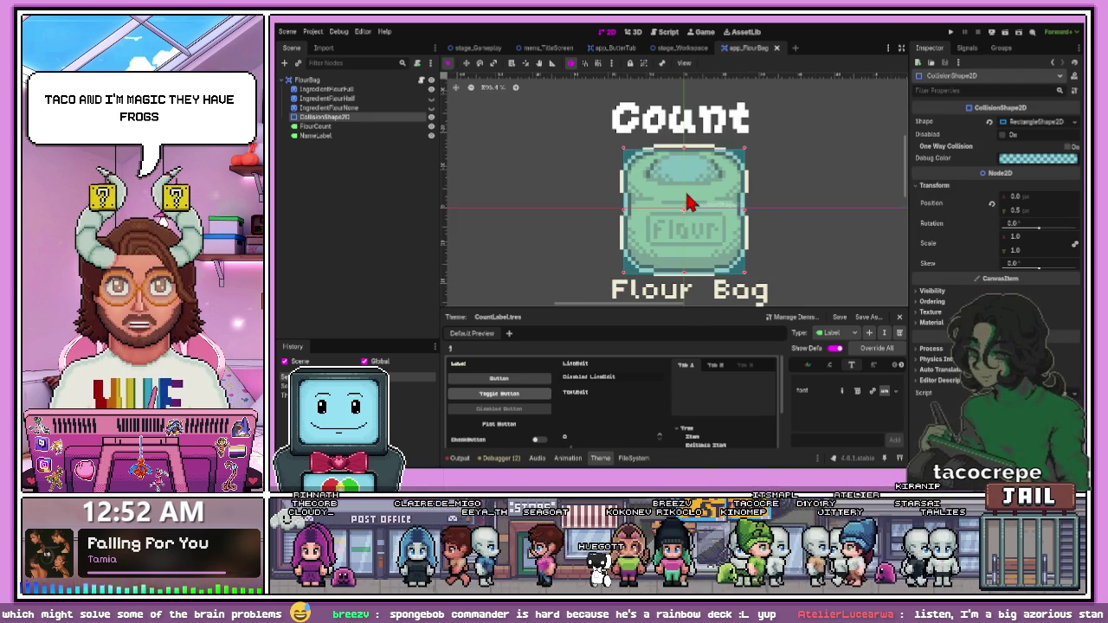